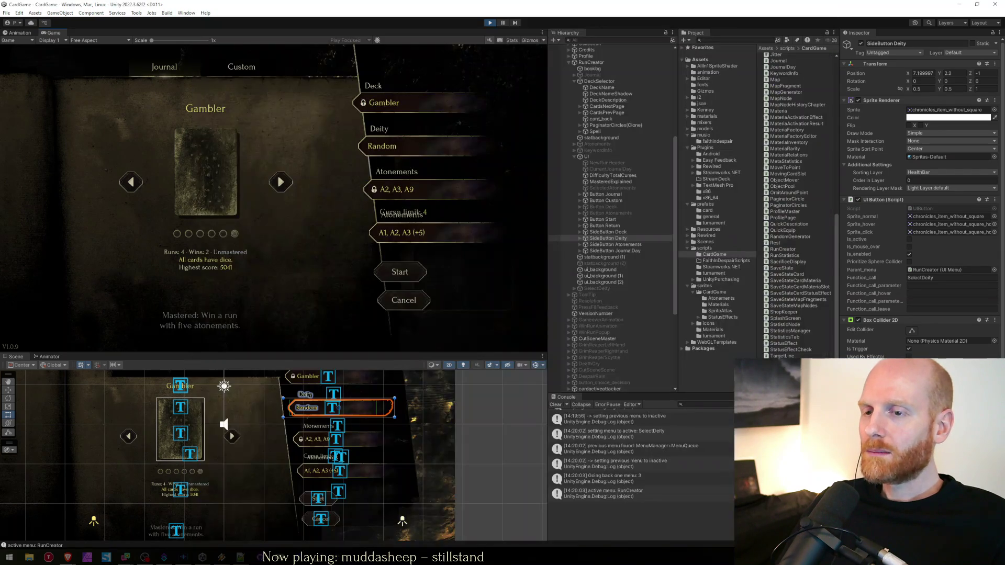
Step: Switch to the worksheet notes and put the cursor on empty line 19
{"action": "key", "text": "alt+Tab"}
{"action": "left_click", "coordinate": [362, 313]}
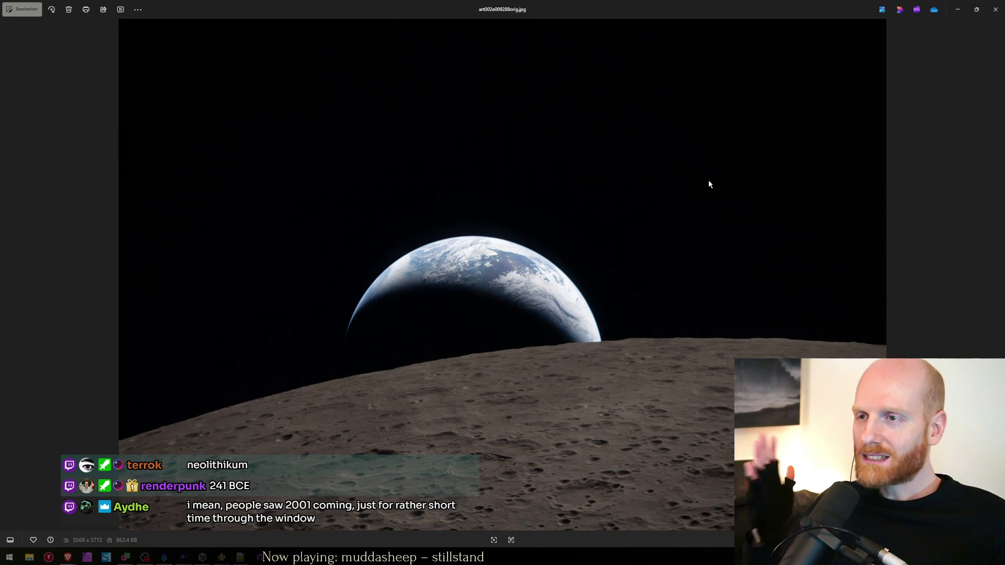
Step: Zoom the Earthrise photo in and out, then restore its window from full screen
{"action": "scroll", "coordinate": [709, 184], "scroll_direction": "up", "scroll_amount": 3}
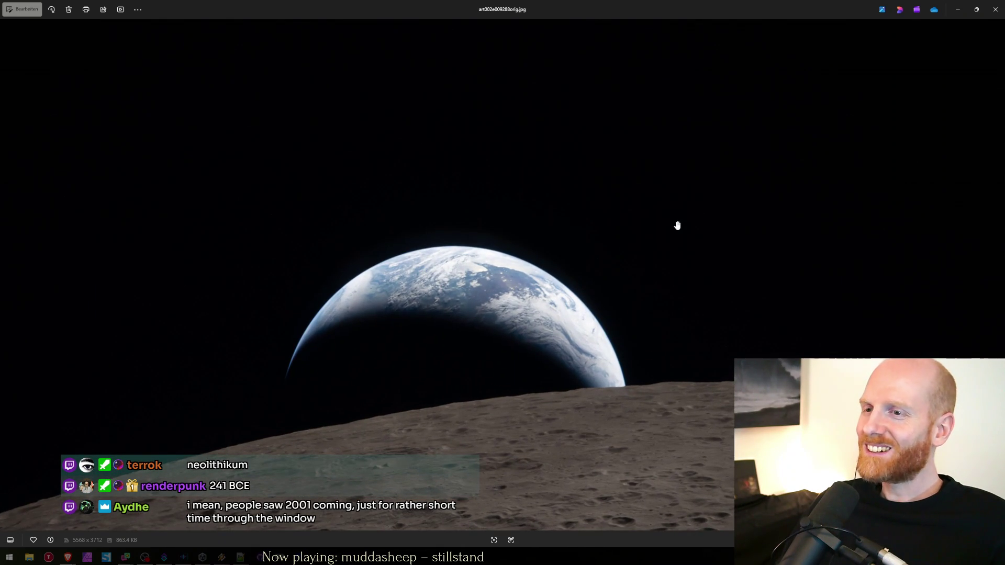
{"action": "scroll", "coordinate": [677, 225], "scroll_direction": "down", "scroll_amount": 3}
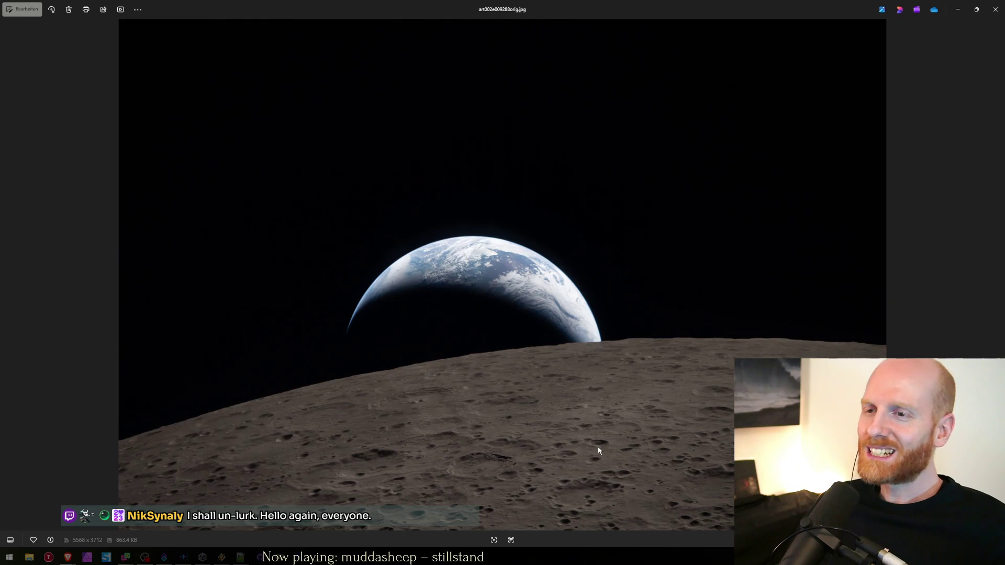
{"action": "left_click", "coordinate": [978, 9]}
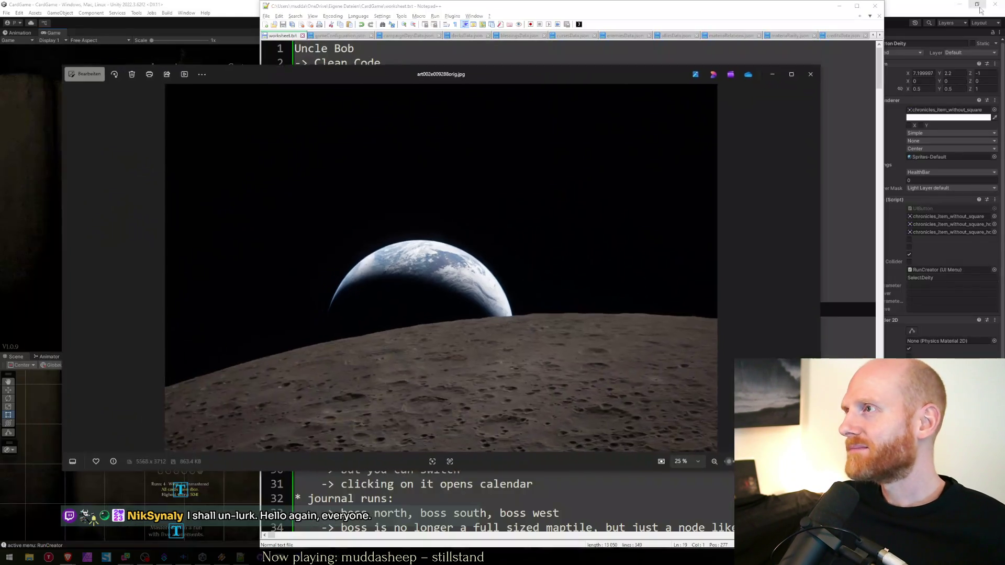
Step: Close the Earthrise photo to reveal the worksheet.txt notes, then Alt+Tab to another window
{"action": "left_click", "coordinate": [813, 81]}
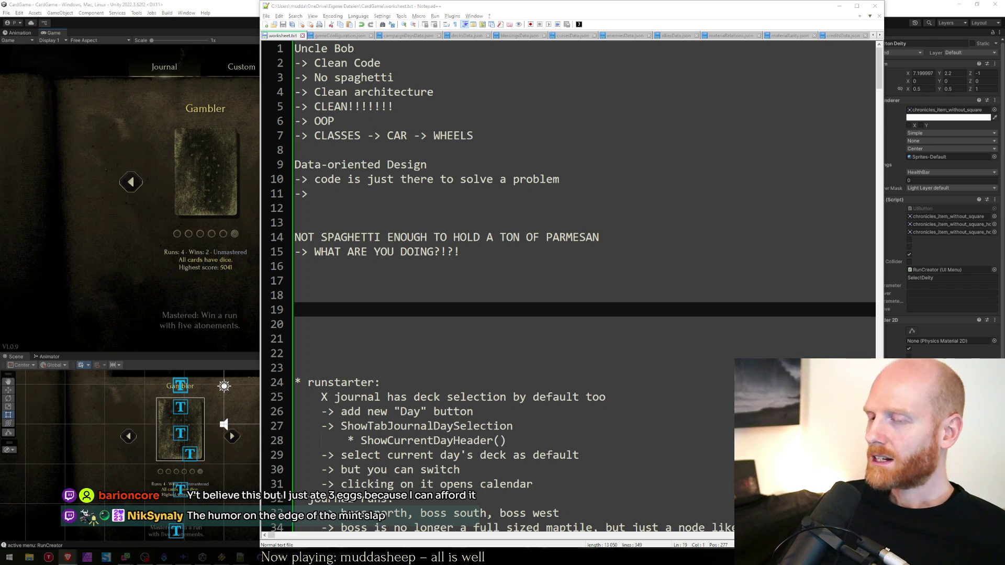
{"action": "key", "text": "alt+Tab"}
{"action": "key", "text": "alt+Tab"}
{"action": "key", "text": "alt+Tab"}
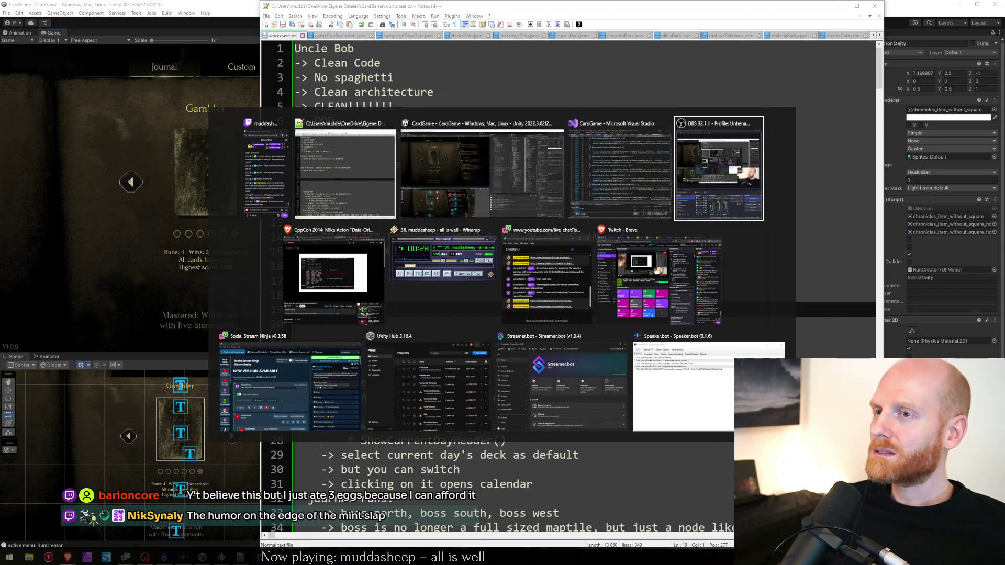
Step: In Brave, search 'tip 2 tip' from a new tab and open the suggested video
{"action": "key", "text": "alt+Tab"}
{"action": "key", "text": "ctrl+t"}
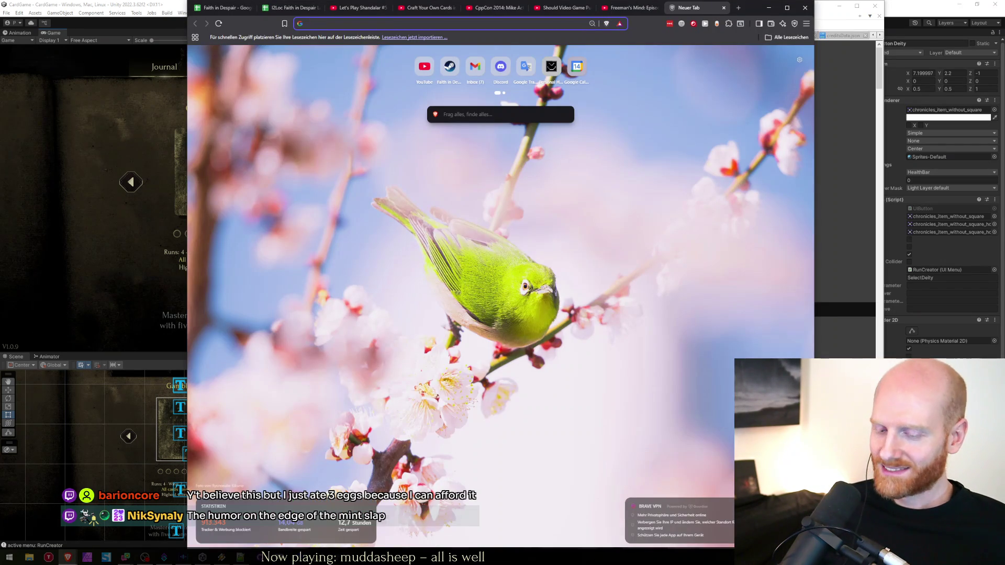
{"action": "type", "text": "tip 2 tip"}
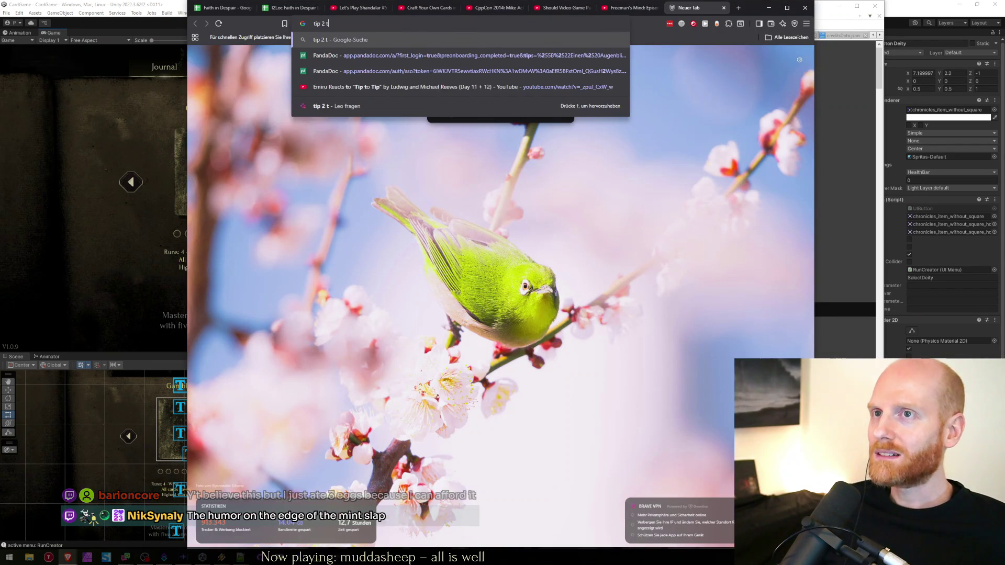
{"action": "key", "text": "Down"}
{"action": "key", "text": "Down"}
{"action": "key", "text": "Down"}
{"action": "key", "text": "Return"}
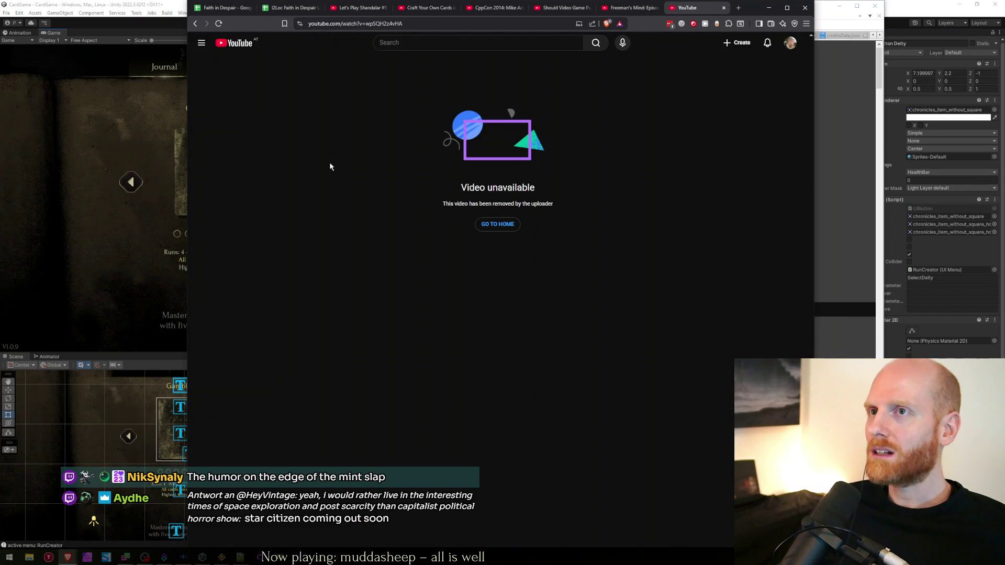
Step: Search YouTube for 'tip 2 tip china' using the suggestion list
{"action": "left_click", "coordinate": [195, 26]}
{"action": "key", "text": "alt+Right"}
{"action": "left_click", "coordinate": [417, 46]}
{"action": "type", "text": "tip 2 tip"}
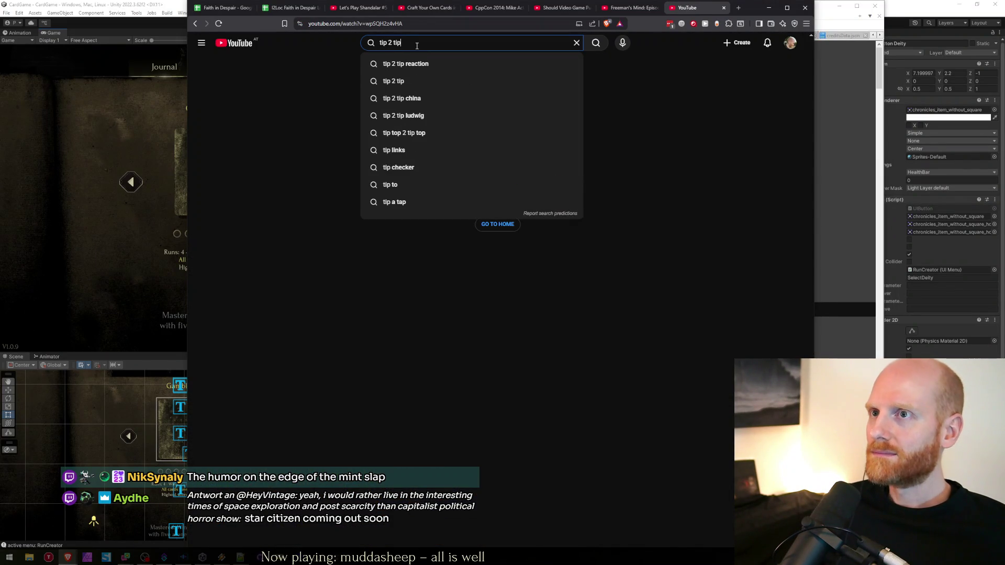
{"action": "key", "text": "Down"}
{"action": "key", "text": "Down"}
{"action": "key", "text": "Down"}
{"action": "key", "text": "Return"}
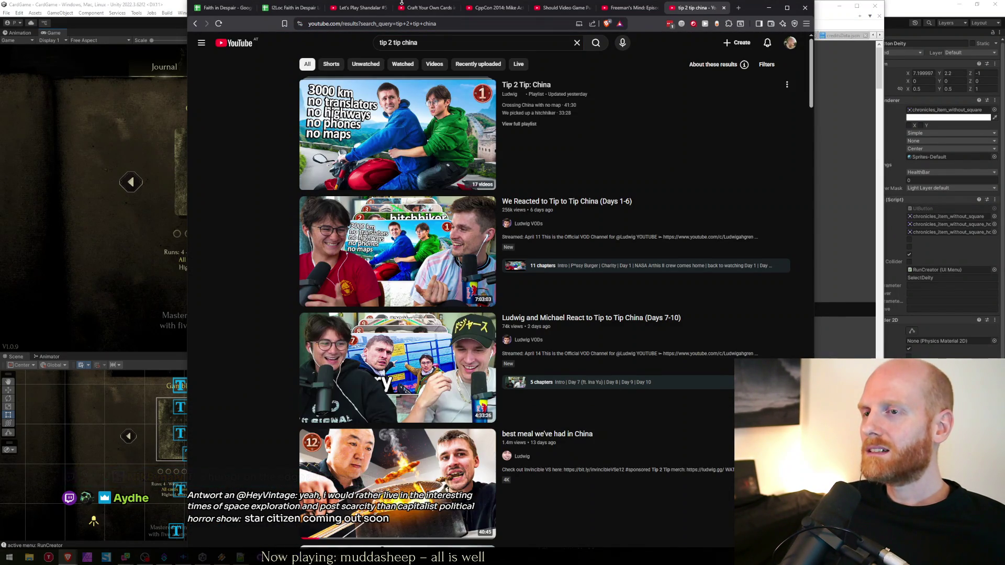
Step: Open the unavailable Tip 2 Tip: China playlist, close that tab, and return to the Faith in Despair sheet
{"action": "mouse_move", "coordinate": [419, 152]}
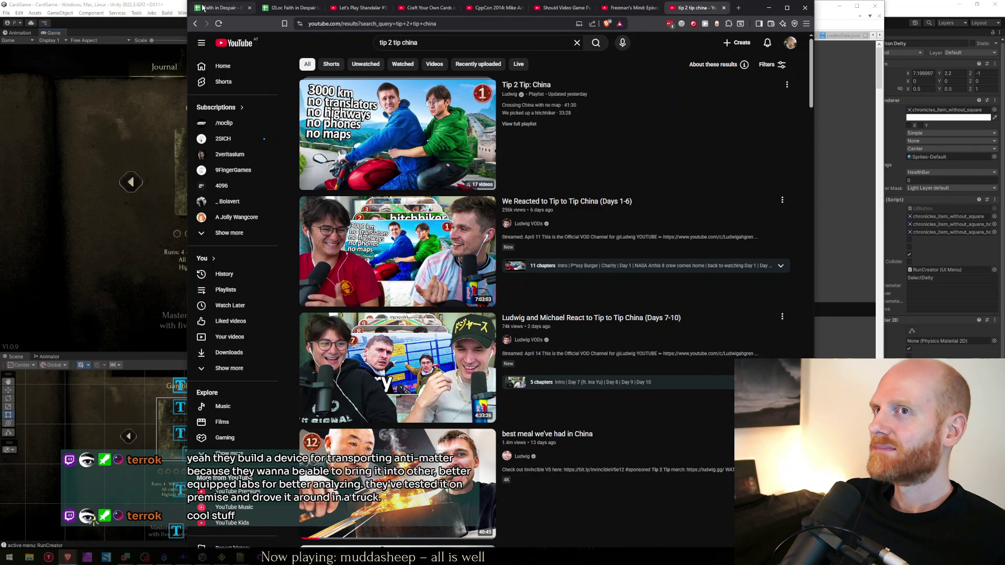
{"action": "mouse_move", "coordinate": [522, 89]}
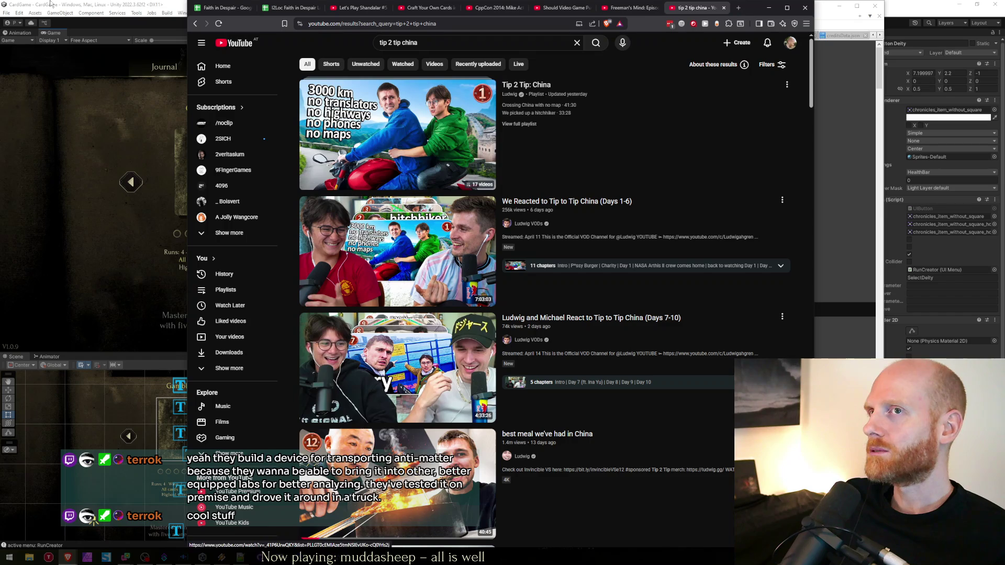
{"action": "left_click", "coordinate": [510, 90]}
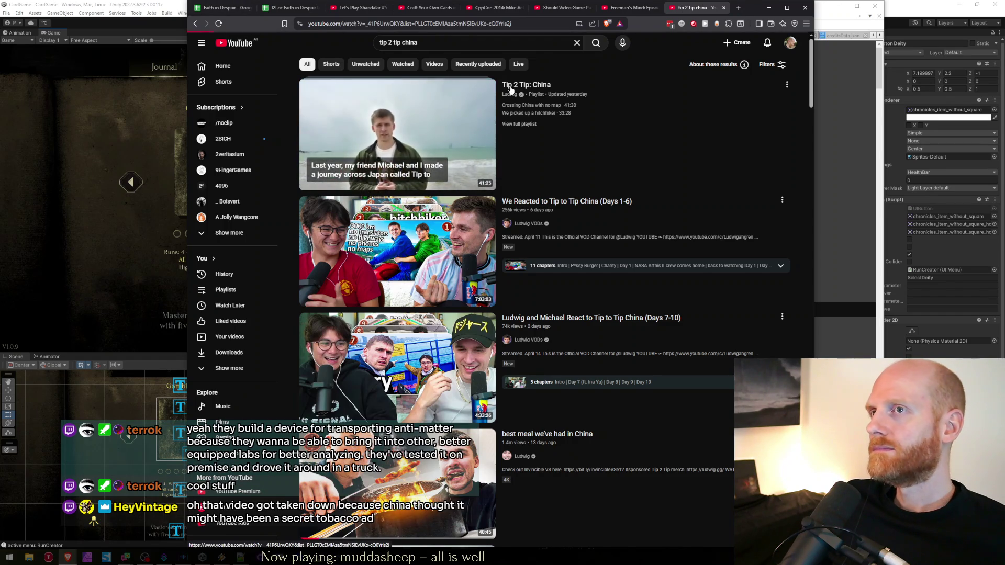
{"action": "left_click", "coordinate": [472, 26]}
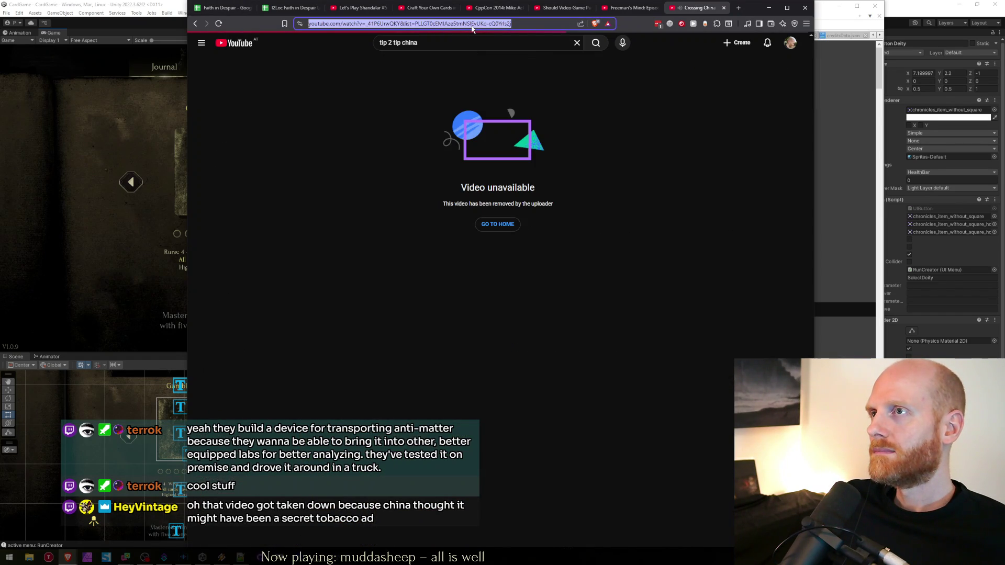
{"action": "key", "text": "ctrl+w"}
{"action": "left_click", "coordinate": [225, 7]}
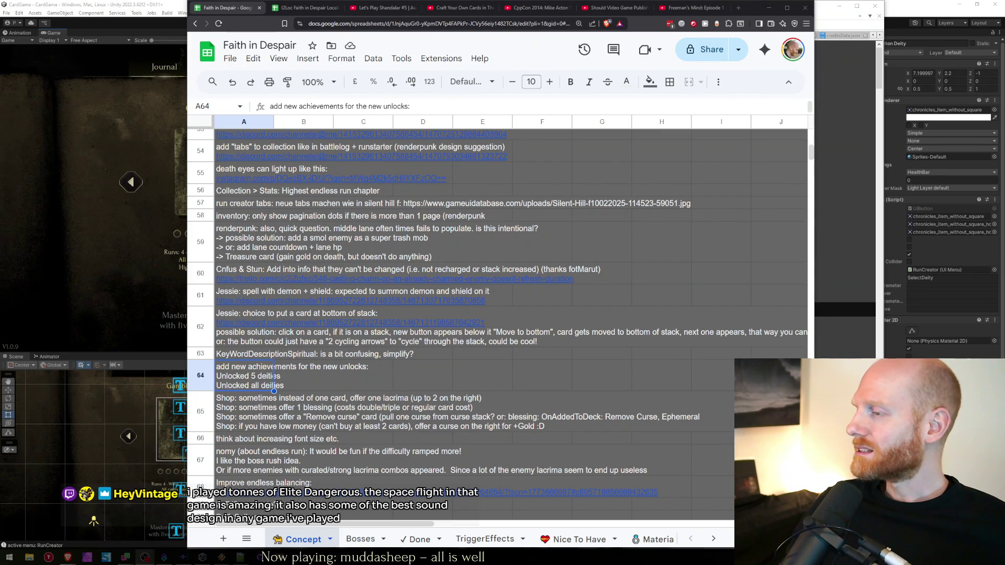
Step: Search the web for 'Elite Dangerous' and open its Steam page
{"action": "key", "text": "ctrl+t"}
{"action": "type", "text": "Elite Dangerous"}
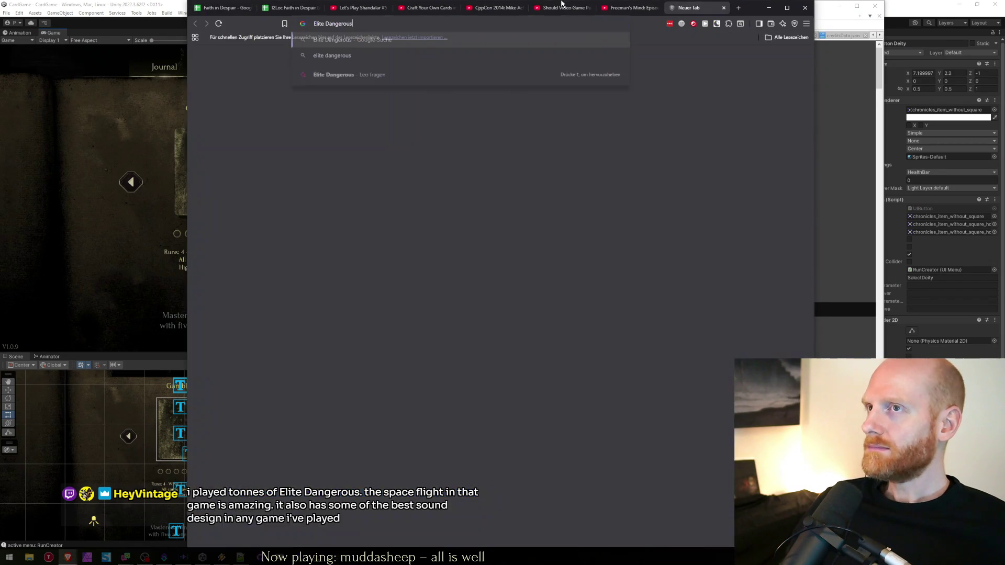
{"action": "key", "text": "Return"}
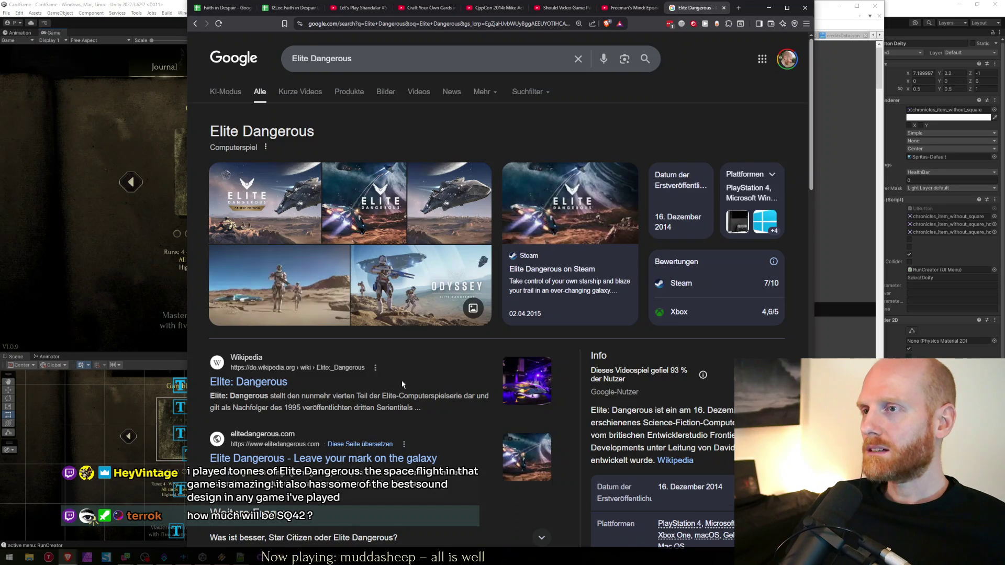
{"action": "scroll", "coordinate": [402, 384], "scroll_direction": "down", "scroll_amount": 7}
{"action": "left_click", "coordinate": [318, 296]}
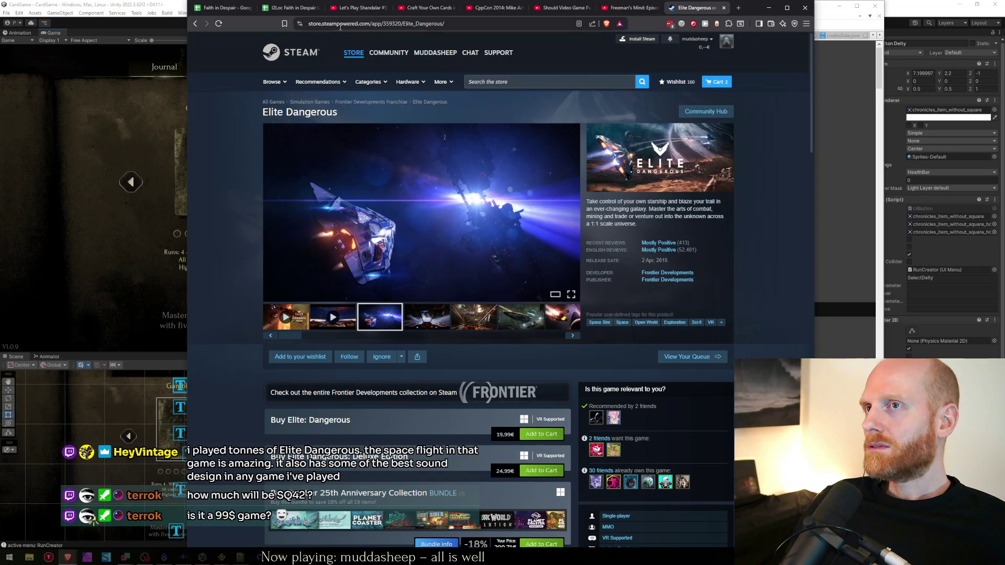
Step: Search 'Squadron 42 price' and open the r/starcitizen Reddit thread about its pricing
{"action": "left_click", "coordinate": [340, 26]}
{"action": "type", "text": "squ"}
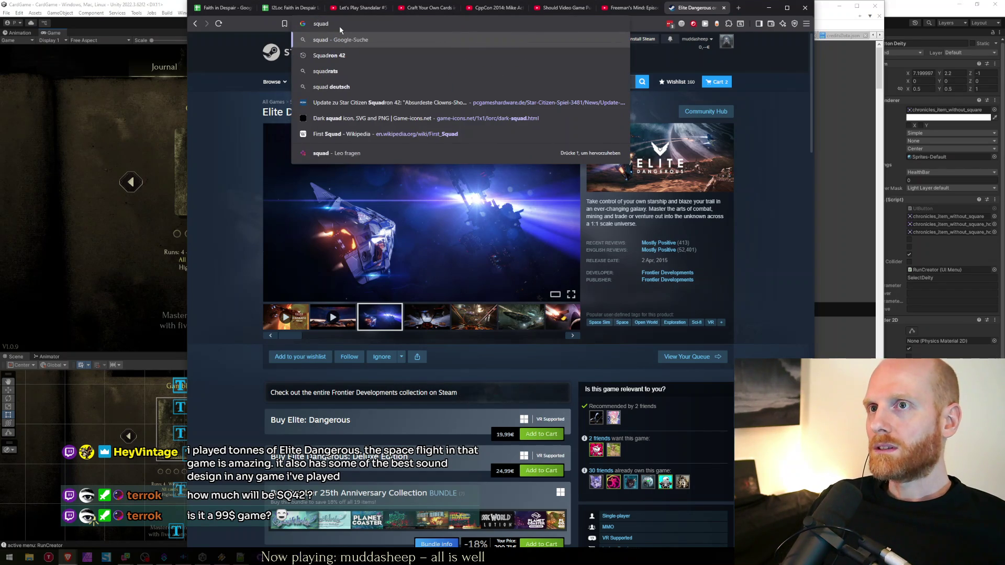
{"action": "type", "text": "ad"}
{"action": "key", "text": "Return"}
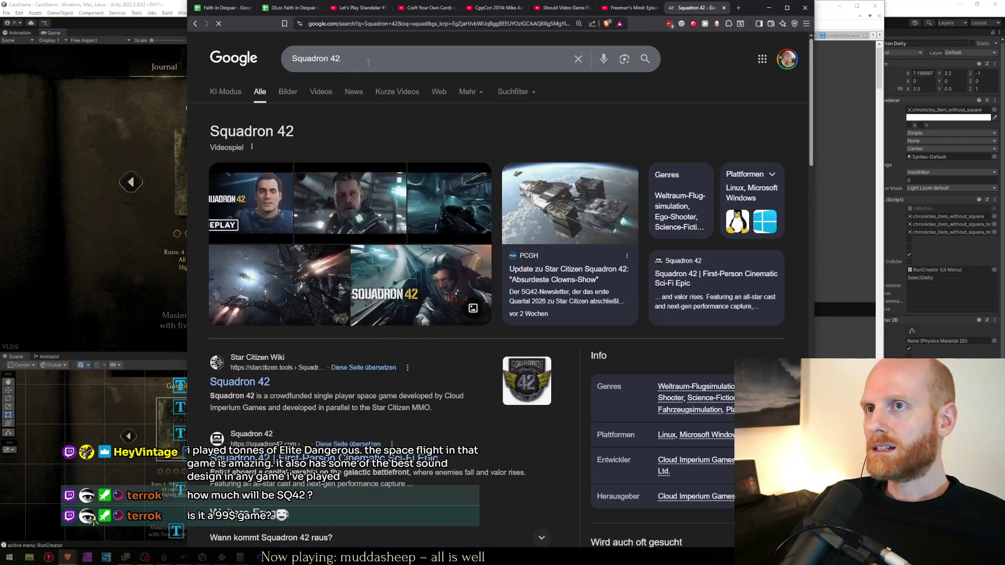
{"action": "left_click", "coordinate": [368, 59]}
{"action": "type", "text": "price"}
{"action": "key", "text": "Return"}
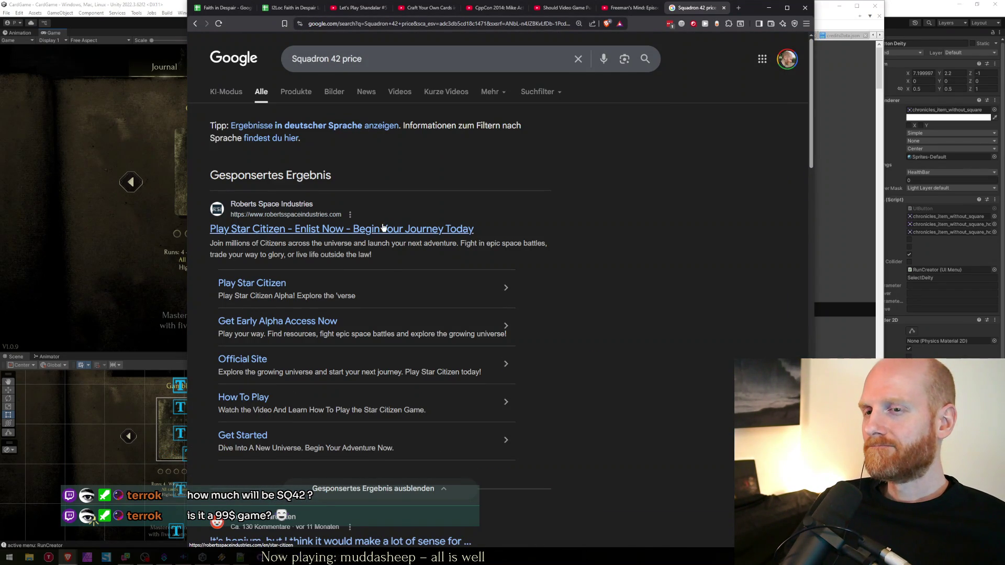
{"action": "scroll", "coordinate": [292, 279], "scroll_direction": "down", "scroll_amount": 5}
{"action": "left_click", "coordinate": [330, 266]}
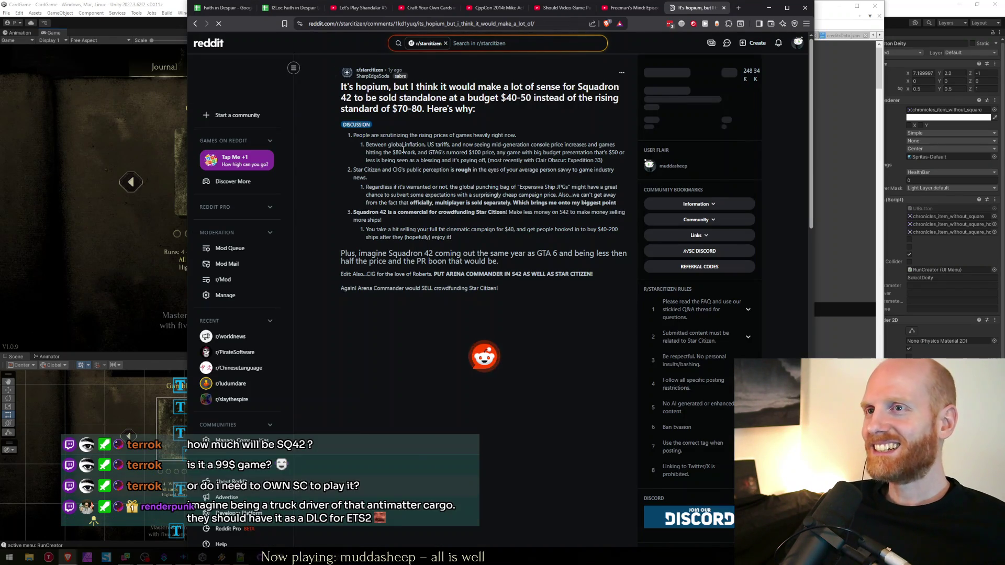
Step: Highlight the Reddit post title up to the $40-50 budget, then return to the spreadsheet tab
{"action": "mouse_move", "coordinate": [449, 89]}
{"action": "left_mouse_down"}
{"action": "mouse_move", "coordinate": [618, 88]}
{"action": "mouse_move", "coordinate": [389, 98]}
{"action": "mouse_move", "coordinate": [566, 97]}
{"action": "mouse_move", "coordinate": [395, 108]}
{"action": "left_mouse_up"}
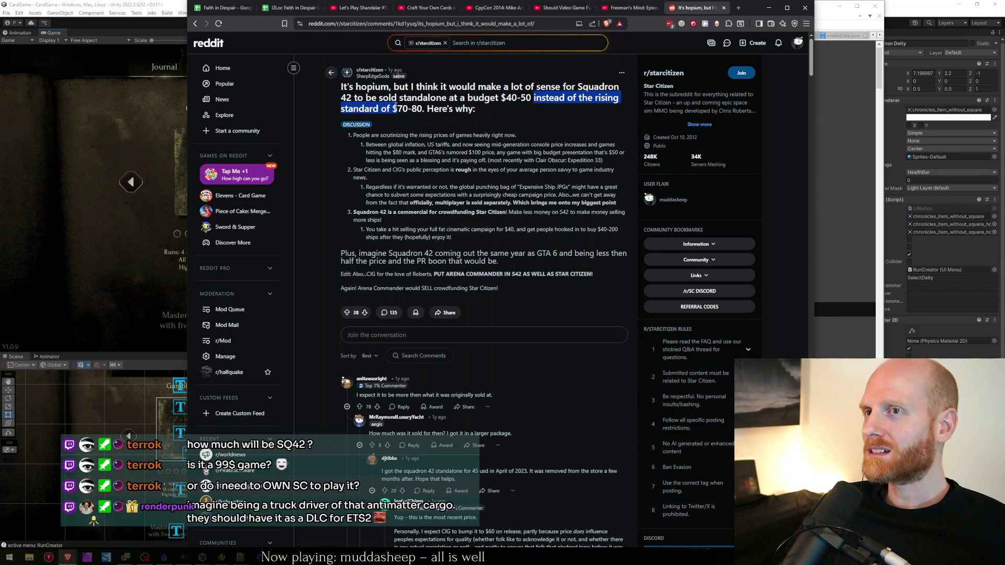
{"action": "left_click", "coordinate": [501, 116]}
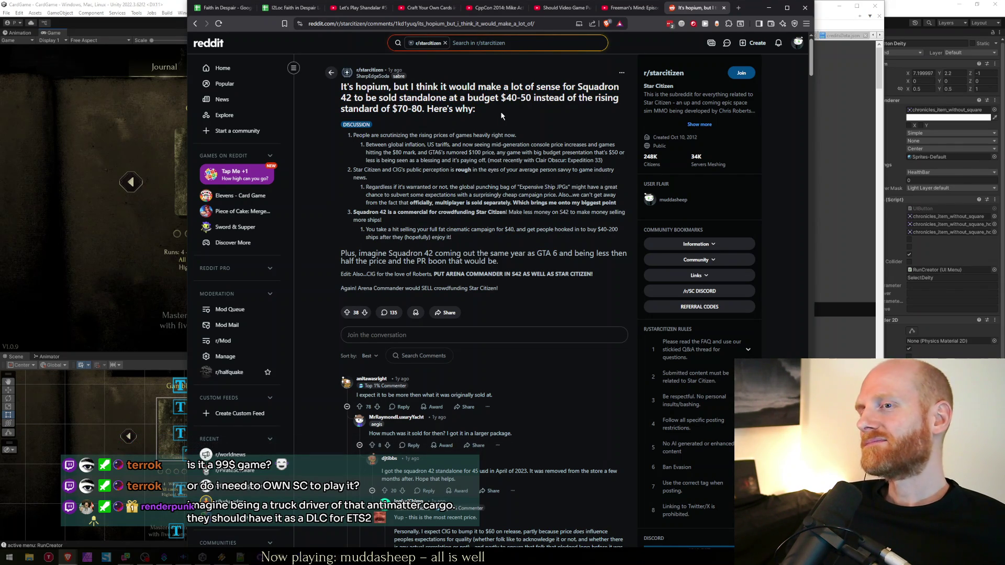
{"action": "left_click_drag", "start_coordinate": [386, 86], "coordinate": [502, 98]}
{"action": "left_click", "coordinate": [503, 97]}
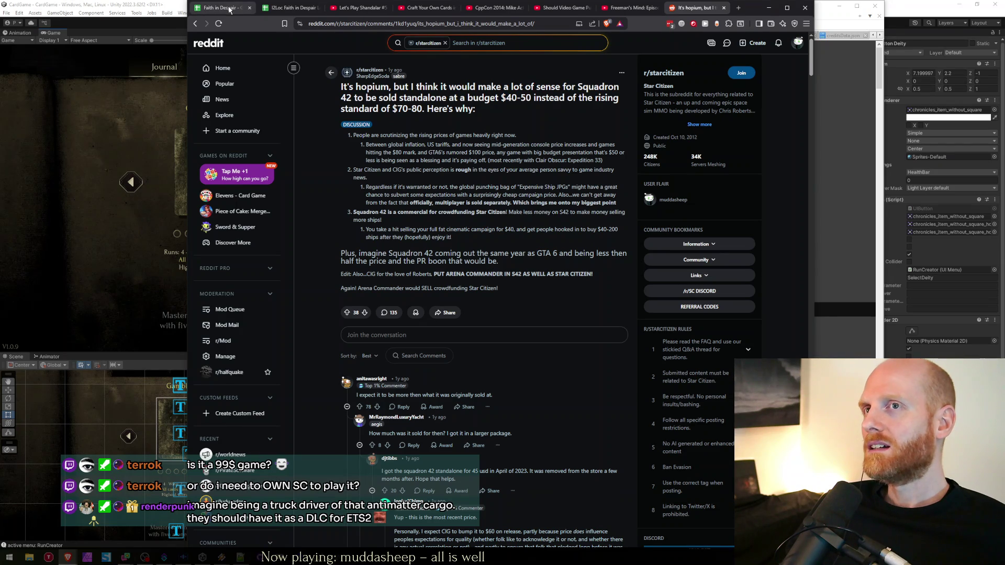
{"action": "left_click", "coordinate": [224, 7]}
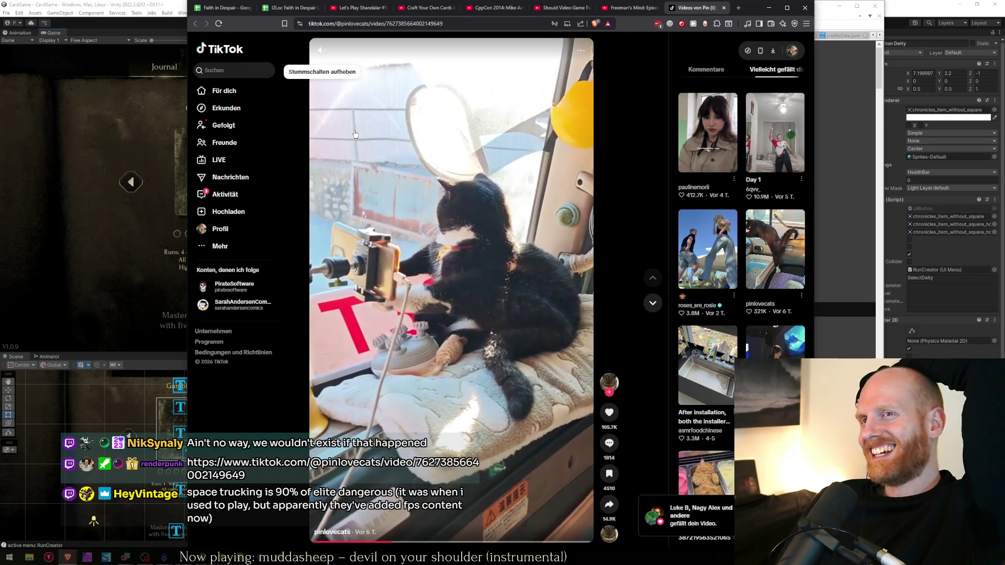
Step: Unmute and watch the truck cat TikTok, then switch back to the spreadsheet tab
{"action": "left_click", "coordinate": [321, 50]}
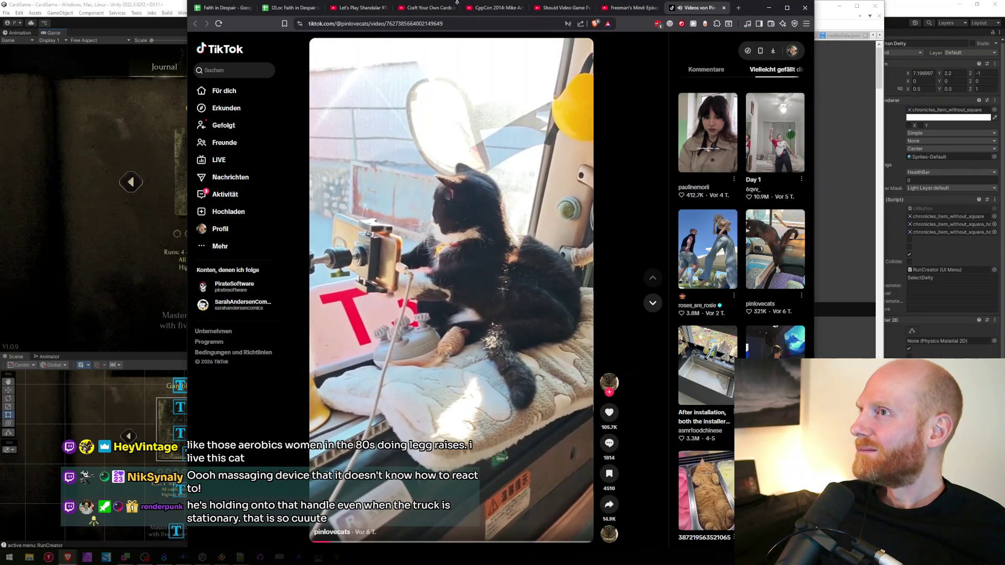
{"action": "key", "text": "ctrl+1"}
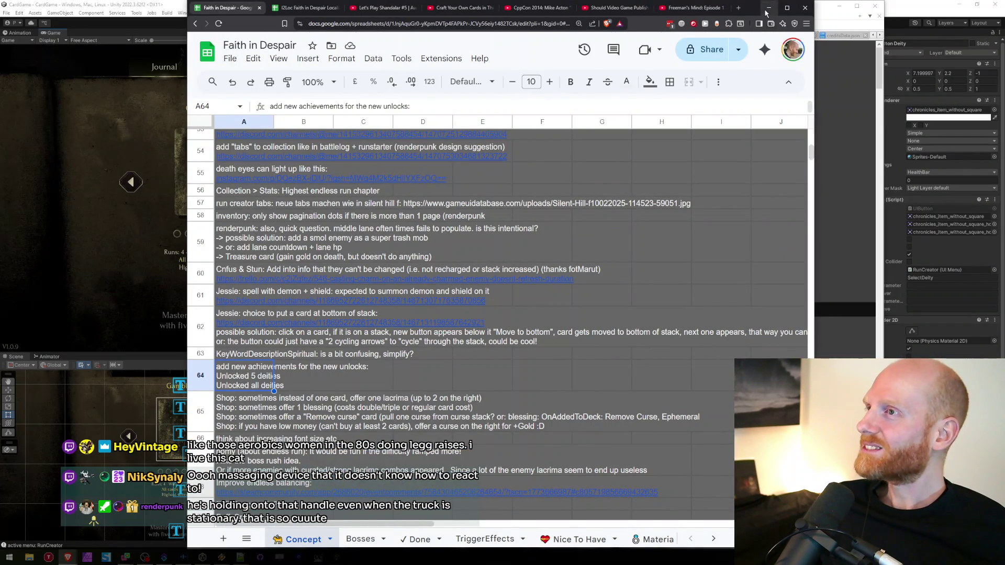
Step: Minimise the Chrome window holding the Faith in Despair spreadsheet
{"action": "left_click", "coordinate": [768, 7]}
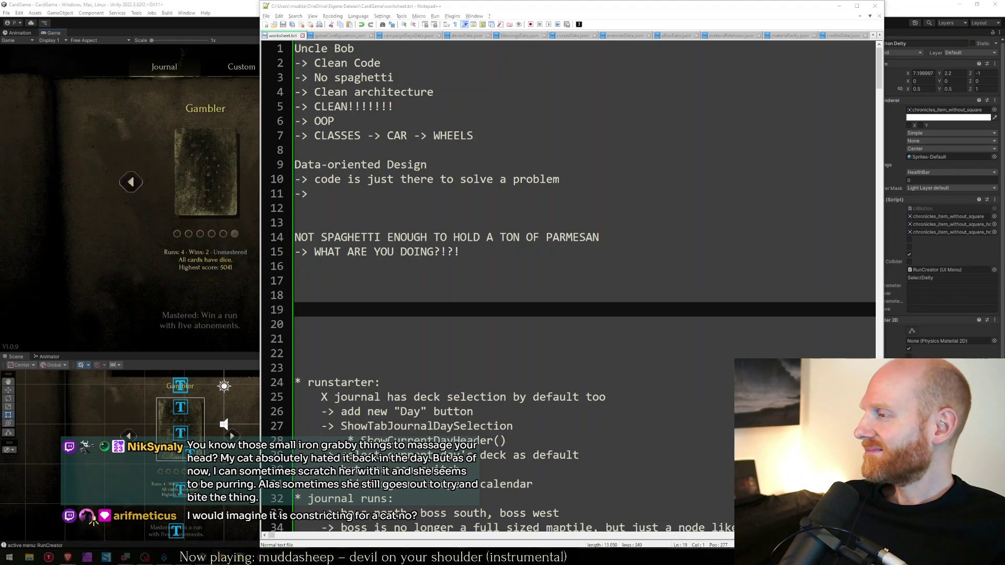
Step: Select lines 1–17 of the Uncle Bob notes in worksheet.txt, then bring Unity forward
{"action": "left_click", "coordinate": [488, 309]}
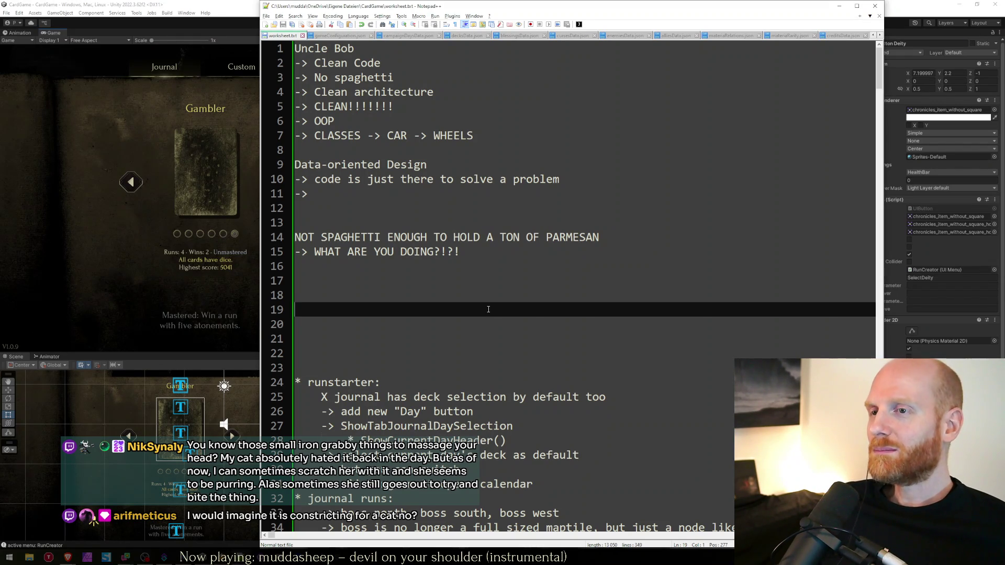
{"action": "key", "text": "Up"}
{"action": "key", "text": "Up"}
{"action": "key", "text": "Up"}
{"action": "key", "text": "Down"}
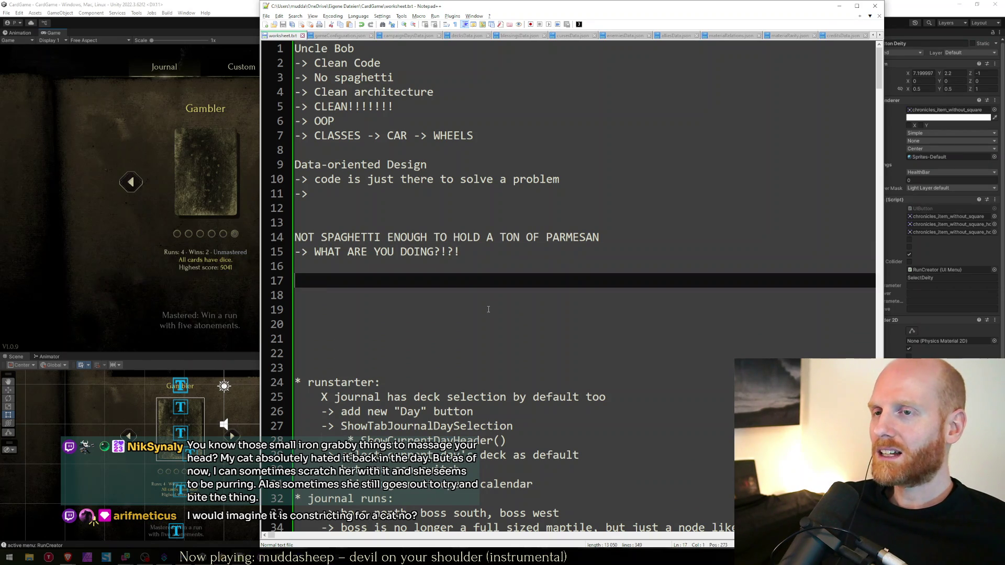
{"action": "left_click", "coordinate": [316, 272]}
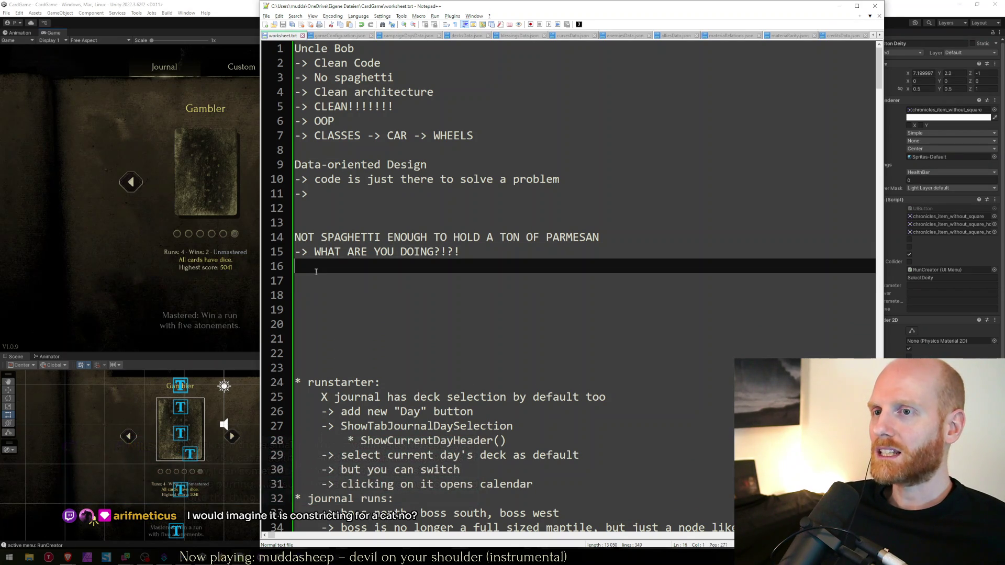
{"action": "left_click_drag", "start_coordinate": [319, 291], "coordinate": [196, 4]}
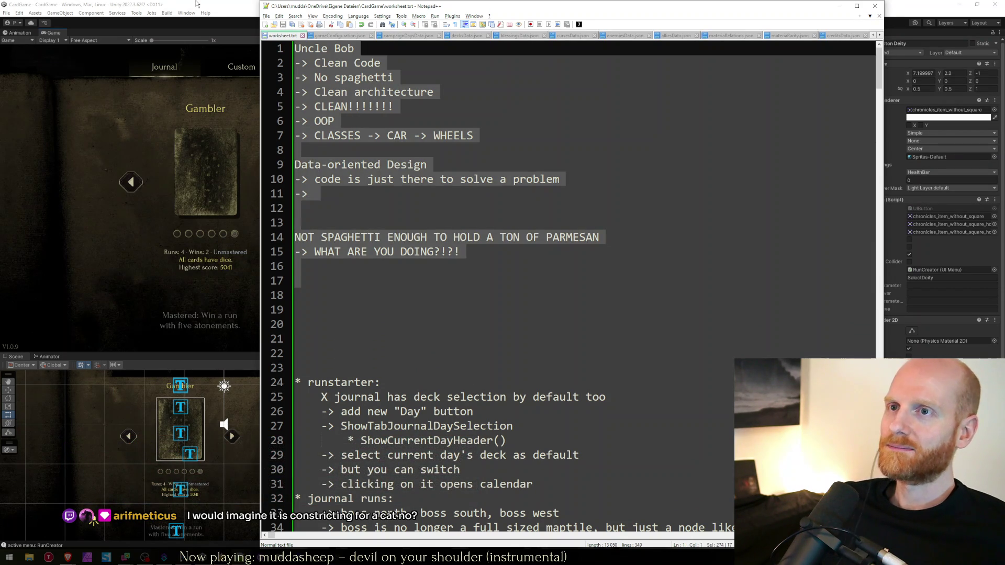
{"action": "left_click", "coordinate": [165, 3]}
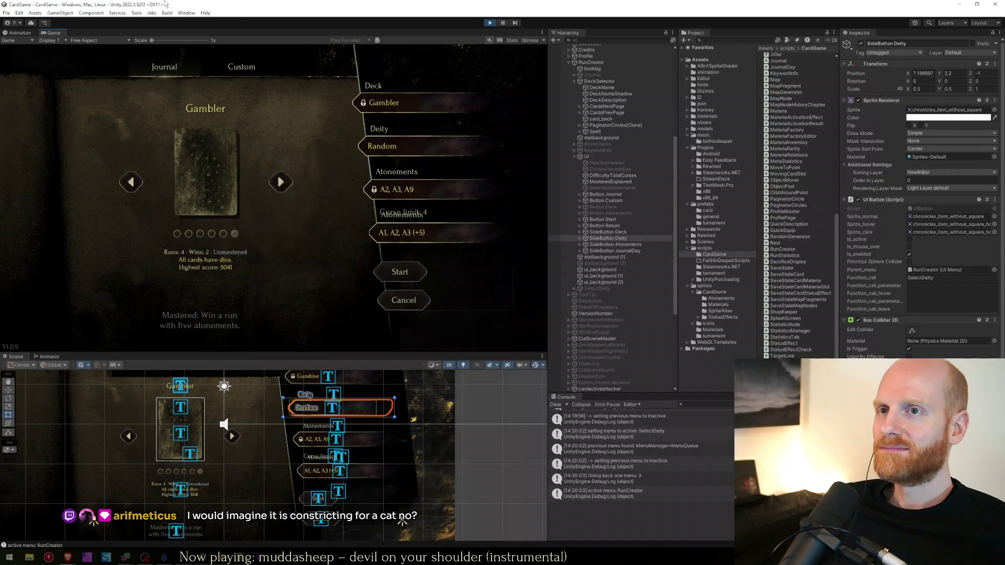
Step: Open and close the deity list on the run setup screen, then switch the deck back to Gambler
{"action": "left_click", "coordinate": [385, 146]}
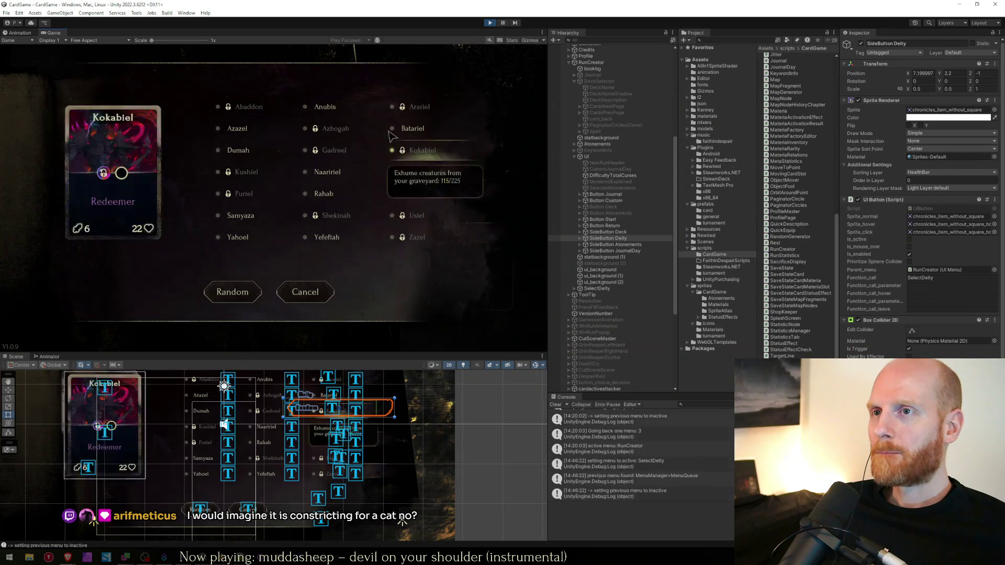
{"action": "left_click", "coordinate": [312, 291]}
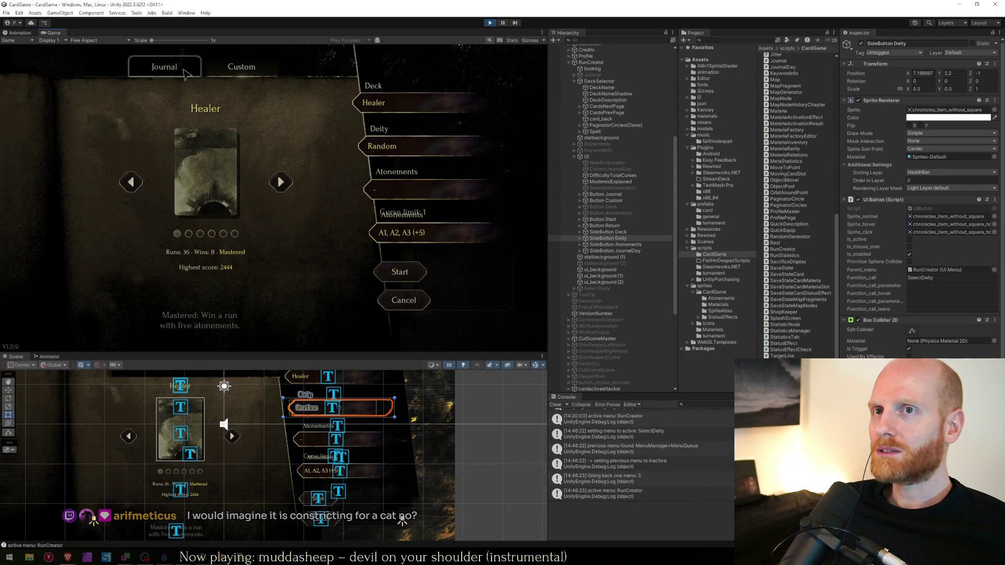
{"action": "key", "text": "Left"}
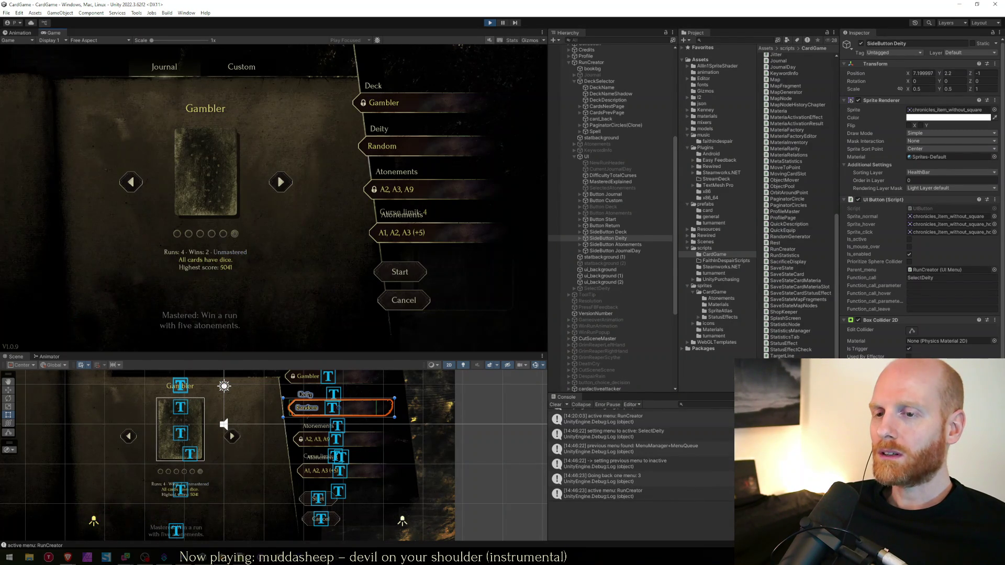
Step: Check line 21 of the Notepad++ notes before returning to Visual Studio
{"action": "key", "text": "alt+Tab"}
{"action": "left_click", "coordinate": [340, 339]}
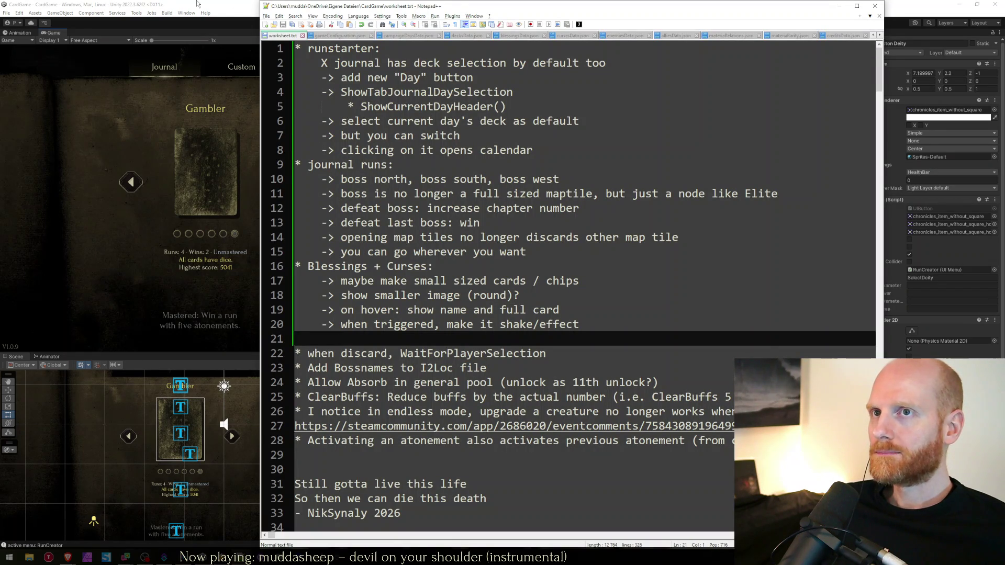
{"action": "left_click", "coordinate": [197, 5]}
{"action": "key", "text": "alt+Tab"}
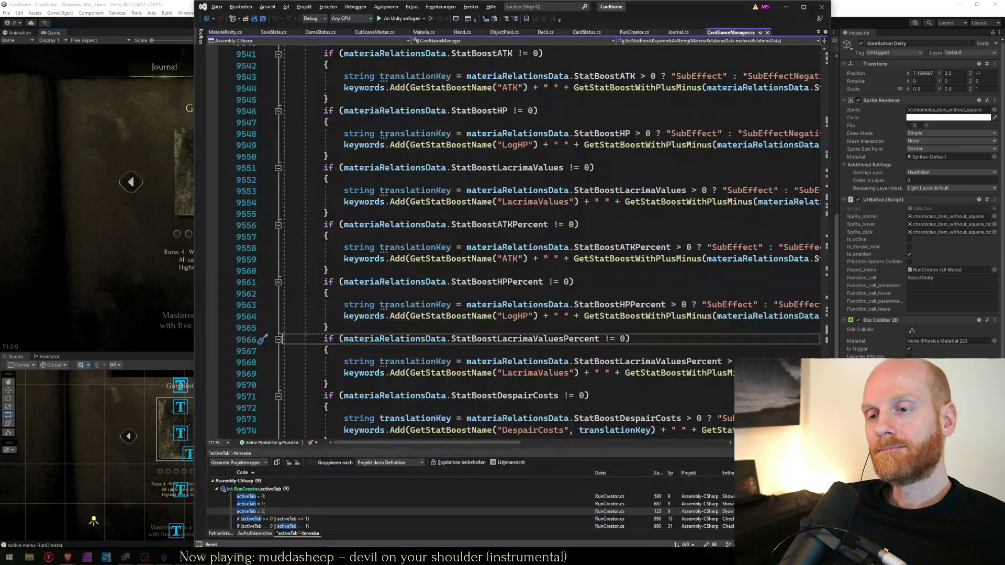
Step: Delete the canvasParent.SetActive(true); line from RunCreator.cs and save the file
{"action": "left_click", "coordinate": [404, 354]}
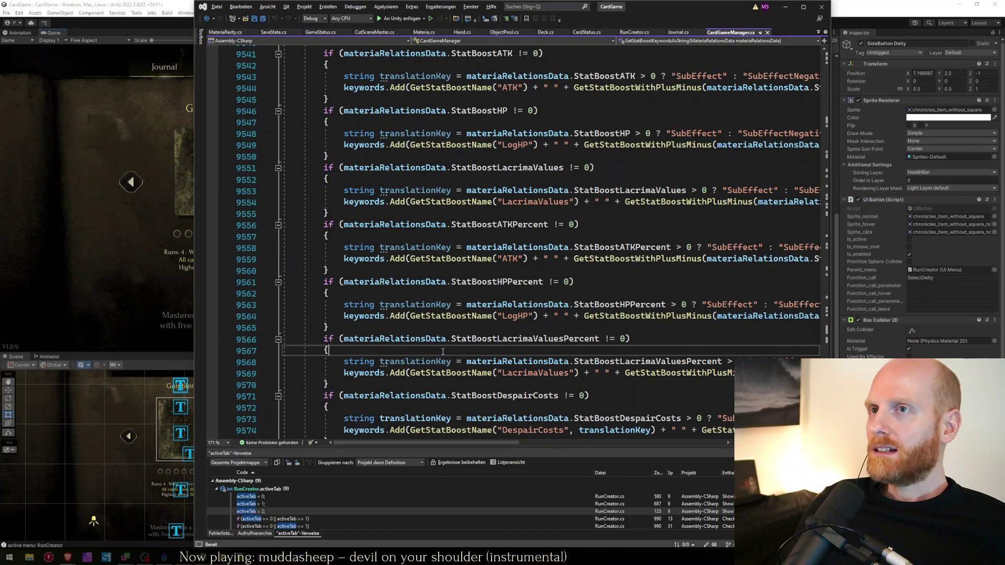
{"action": "key", "text": "ctrl+Tab"}
{"action": "key", "text": "Delete"}
{"action": "key", "text": "ctrl+s"}
Step: Review ShowTabJournalDay around line 148, then go back to Unity
{"action": "scroll", "coordinate": [443, 352], "scroll_direction": "up", "scroll_amount": 6}
{"action": "key", "text": "Down"}
{"action": "key", "text": "Down"}
{"action": "key", "text": "Down"}
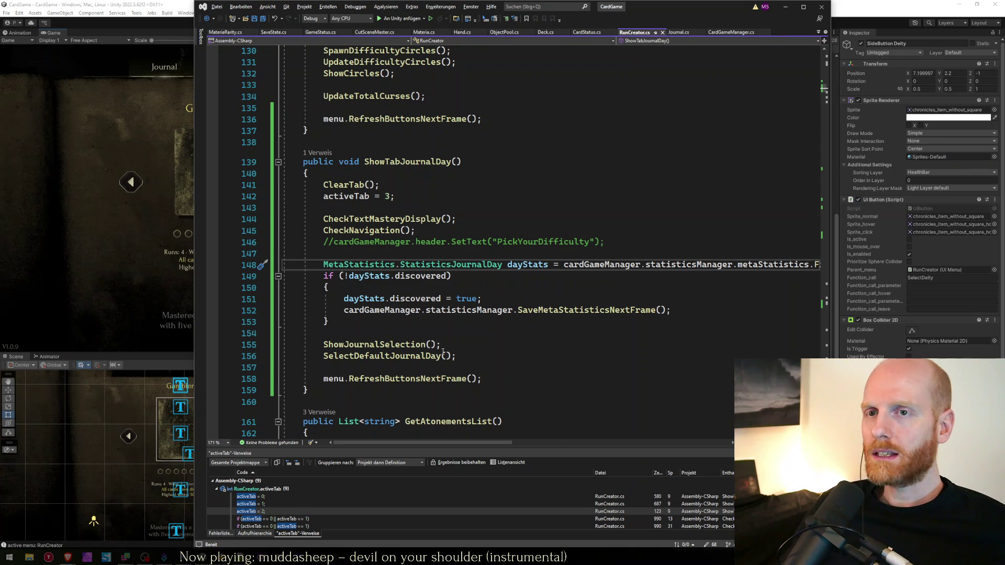
{"action": "key", "text": "alt+Tab"}
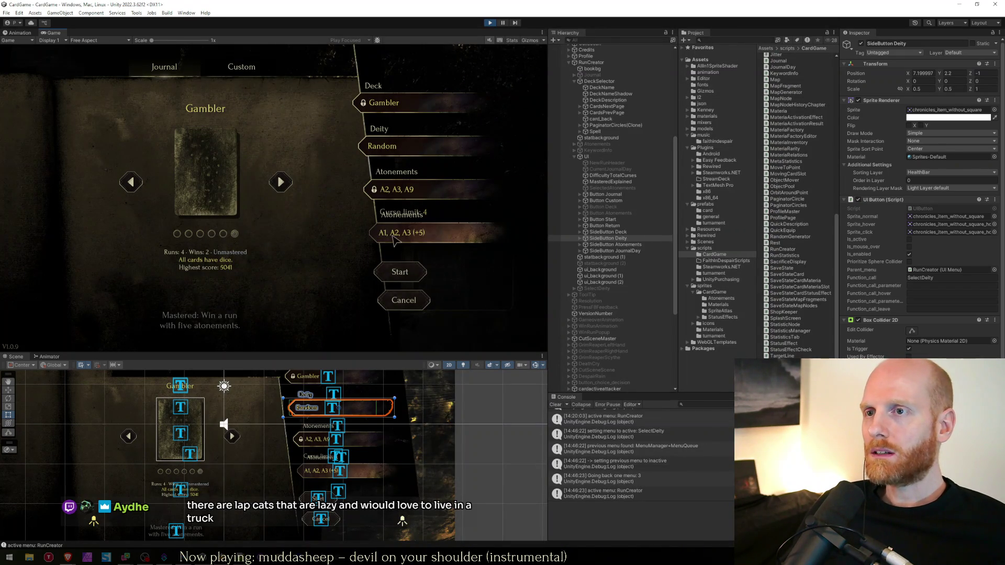
Step: Select SideButton JournalDay, then SideButton Atonements, in the Hierarchy to inspect their settings
{"action": "left_click", "coordinate": [621, 251]}
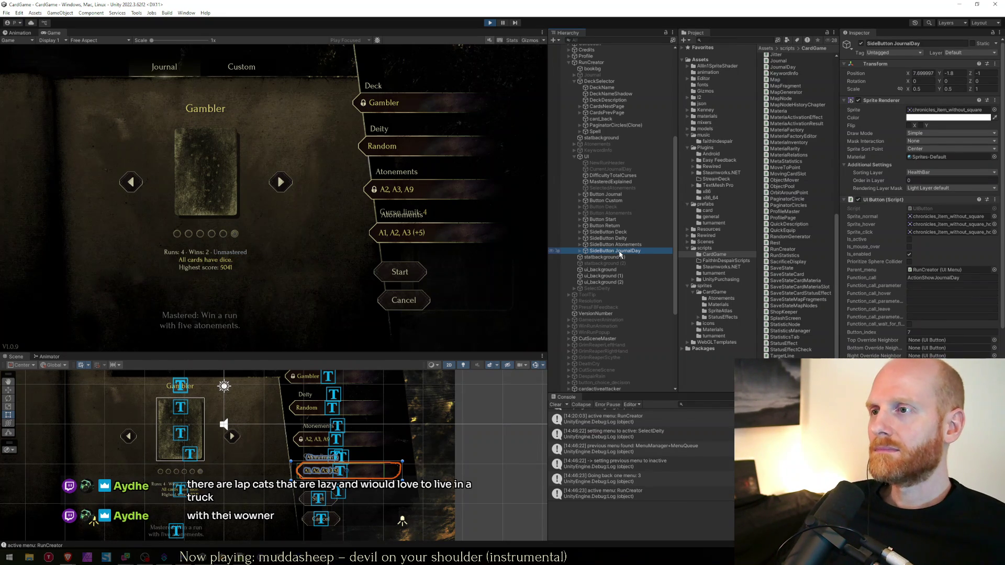
{"action": "left_click", "coordinate": [619, 244]}
{"action": "left_click", "coordinate": [619, 238]}
{"action": "left_click", "coordinate": [619, 244]}
Step: Step between the neighbouring side buttons to compare them, ending on SideButton JournalDay
{"action": "key", "text": "Down"}
{"action": "key", "text": "Up"}
{"action": "key", "text": "Down"}
{"action": "key", "text": "Up"}
{"action": "key", "text": "Down"}
{"action": "key", "text": "Up"}
{"action": "key", "text": "Up"}
{"action": "key", "text": "Down"}
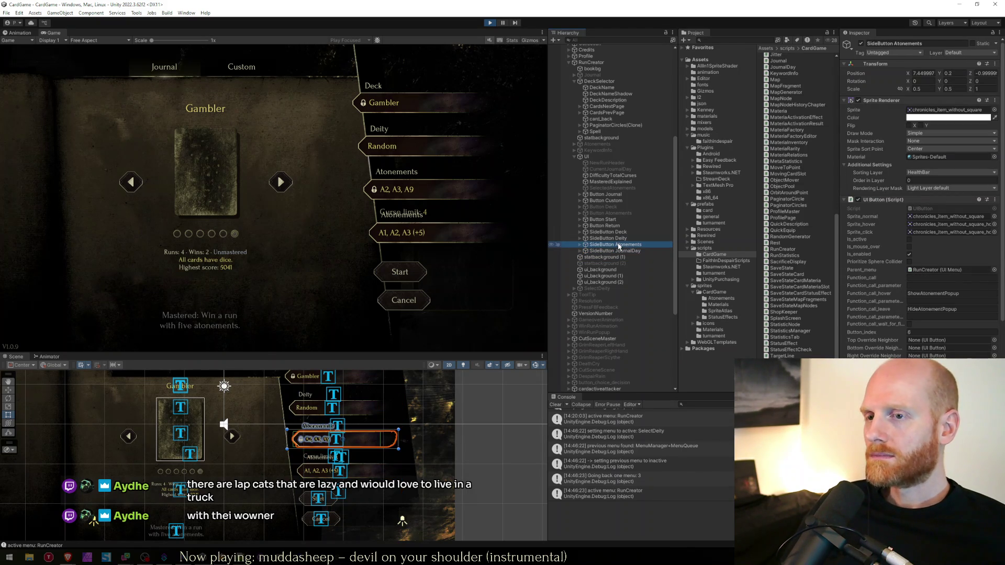
{"action": "key", "text": "Down"}
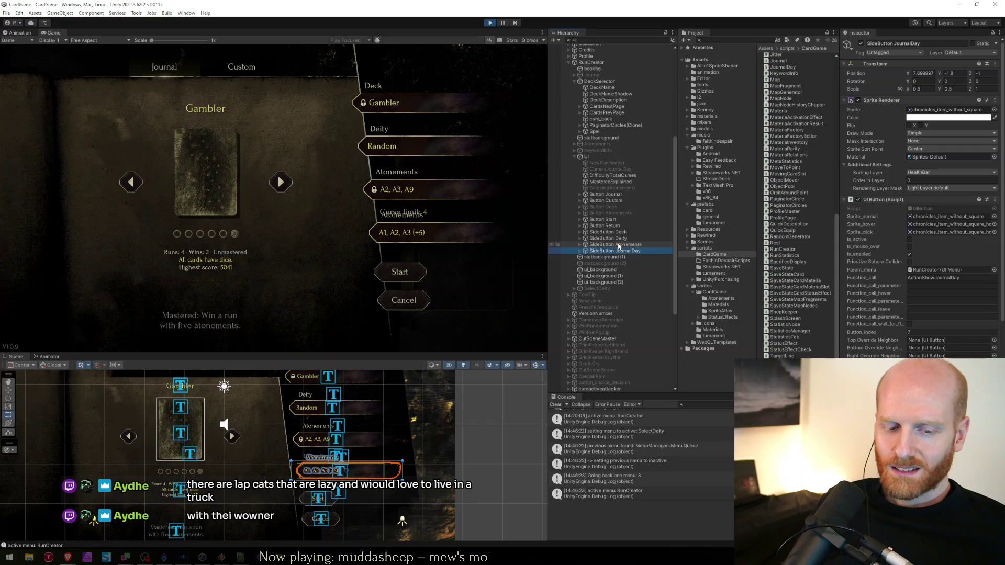
{"action": "key", "text": "alt+Tab"}
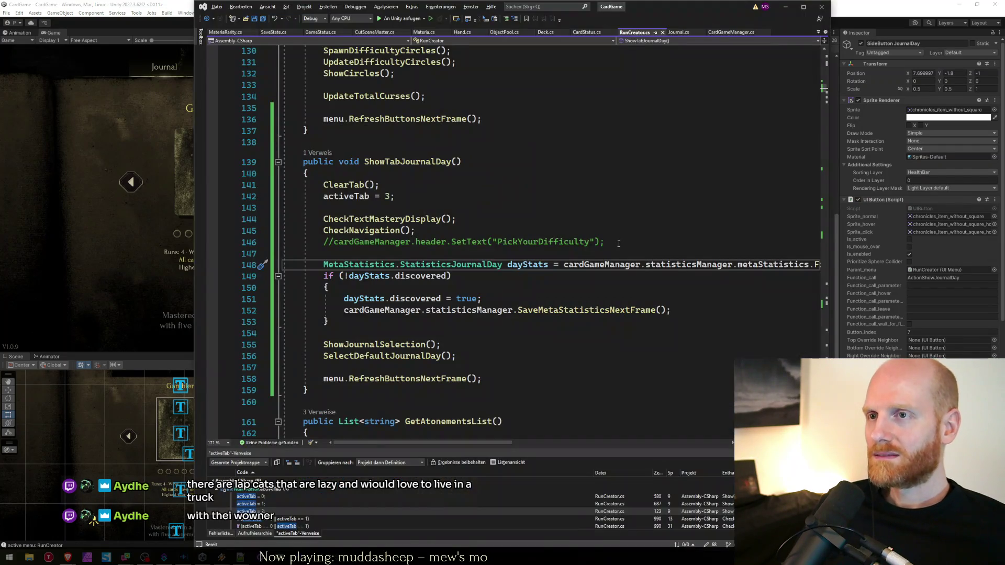
Step: Move the caret in ShowTabJournalDay up to the end of line 146
{"action": "key", "text": "Up"}
{"action": "key", "text": "Up"}
{"action": "key", "text": "Down"}
{"action": "key", "text": "Down"}
{"action": "key", "text": "Up"}
{"action": "key", "text": "Down"}
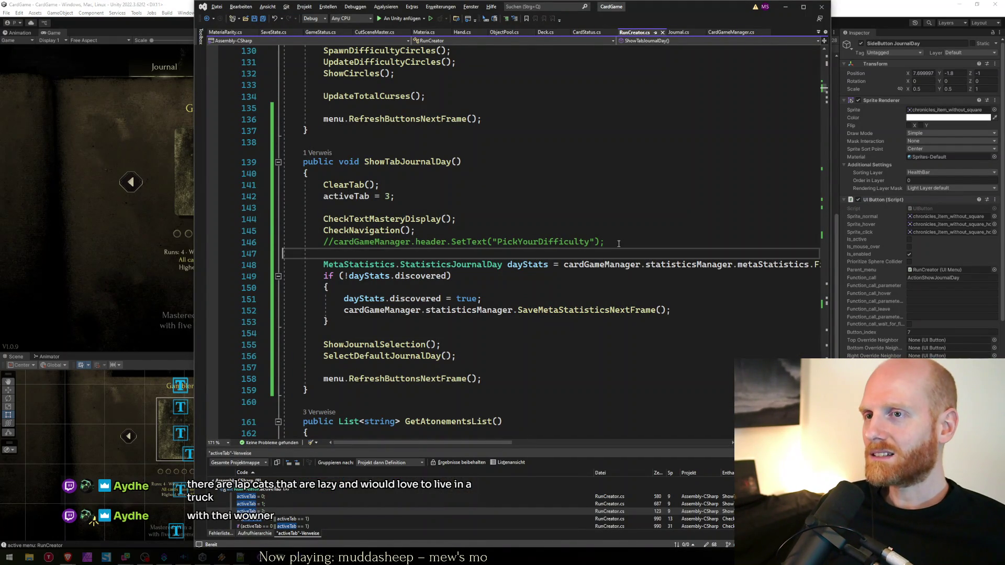
{"action": "key", "text": "Up"}
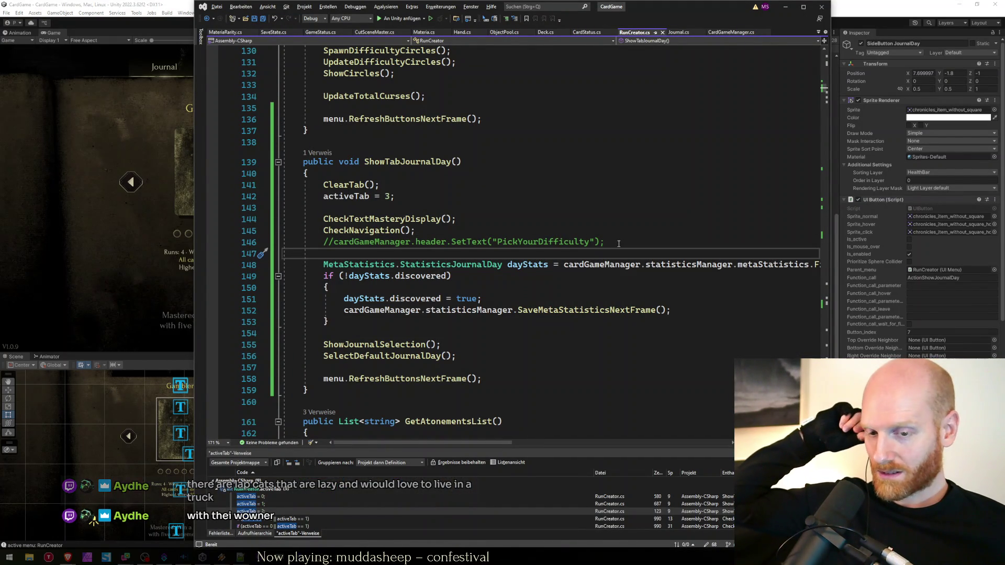
{"action": "key", "text": "Up"}
{"action": "key", "text": "End"}
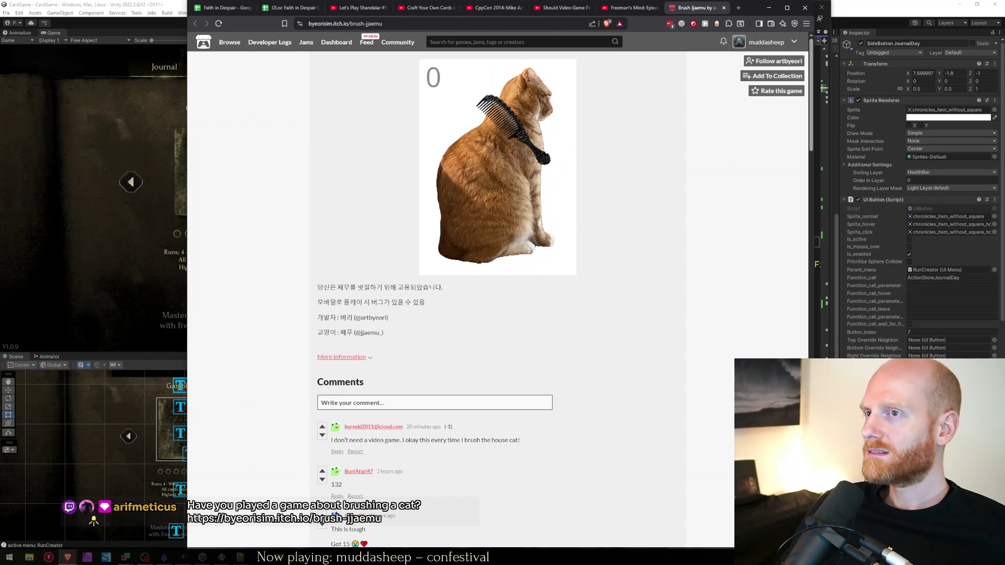
Step: Brush the cat toward its head until it bites, then restart the game
{"action": "left_click", "coordinate": [529, 91]}
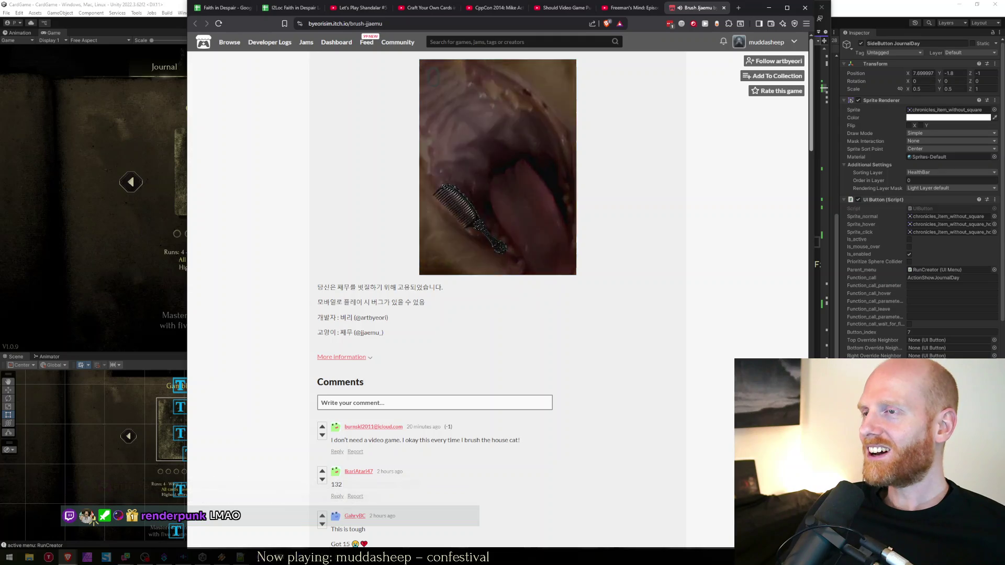
{"action": "left_click", "coordinate": [495, 193]}
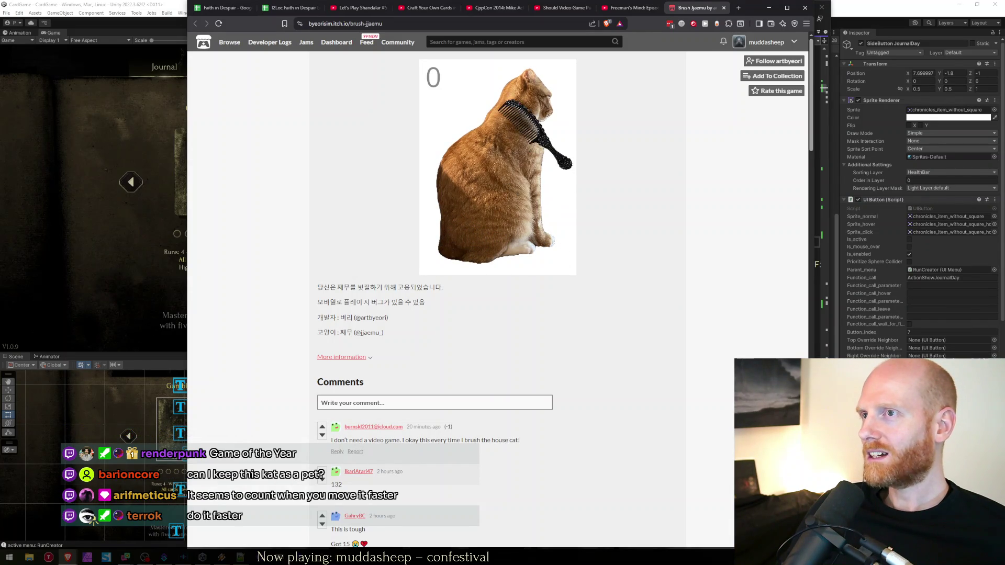
Step: Play several more rounds, brushing the cat and restarting after each YOU DIED screen
{"action": "mouse_move", "coordinate": [534, 159]}
{"action": "left_mouse_down"}
{"action": "mouse_move", "coordinate": [521, 293]}
{"action": "mouse_move", "coordinate": [547, 157]}
{"action": "left_mouse_up"}
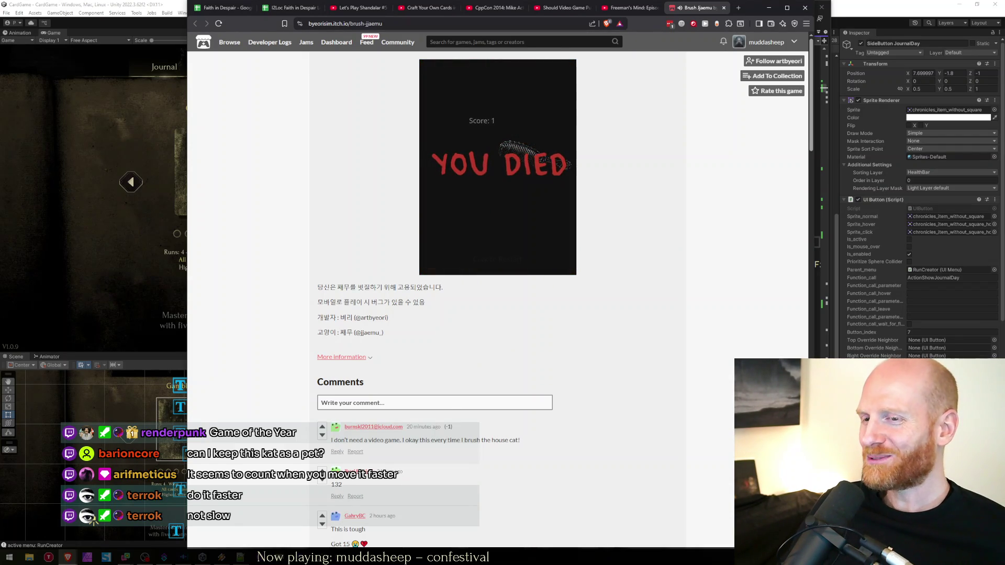
{"action": "left_click", "coordinate": [534, 157]}
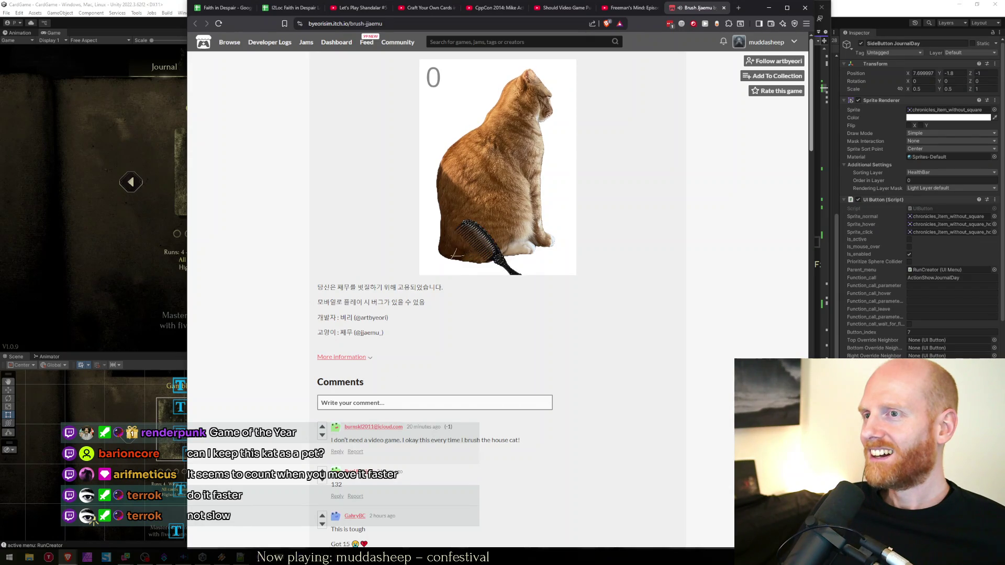
{"action": "left_click_drag", "start_coordinate": [515, 144], "coordinate": [432, 315]}
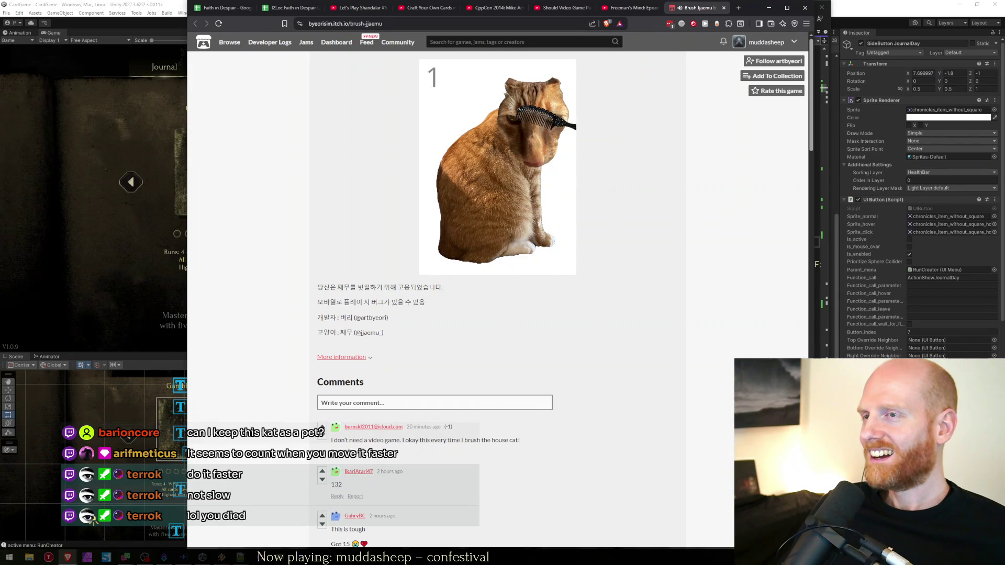
{"action": "left_click_drag", "start_coordinate": [547, 121], "coordinate": [518, 267]}
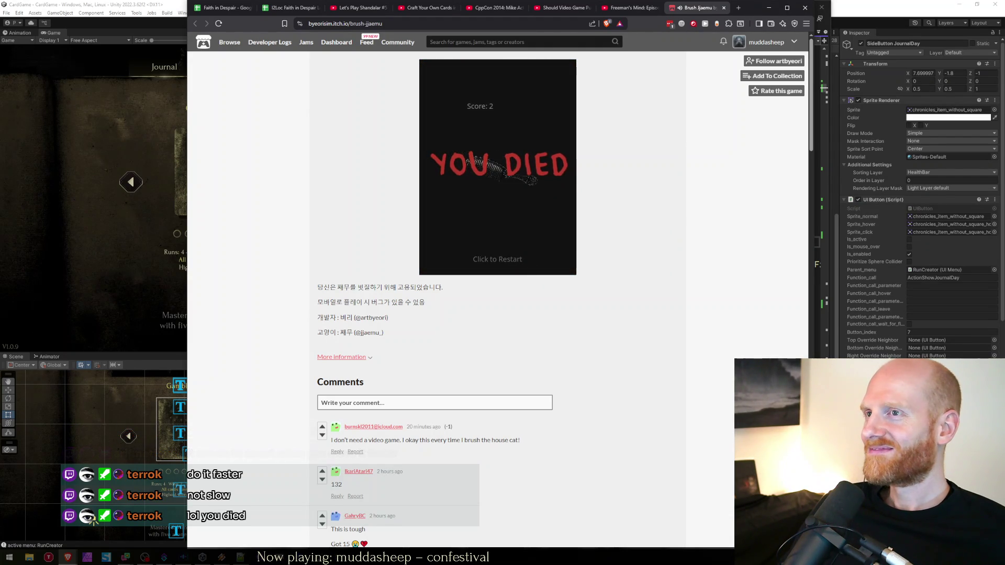
{"action": "left_click", "coordinate": [523, 178]}
{"action": "mouse_move", "coordinate": [550, 101]}
{"action": "left_mouse_down"}
{"action": "mouse_move", "coordinate": [572, 105]}
{"action": "mouse_move", "coordinate": [459, 245]}
{"action": "left_mouse_up"}
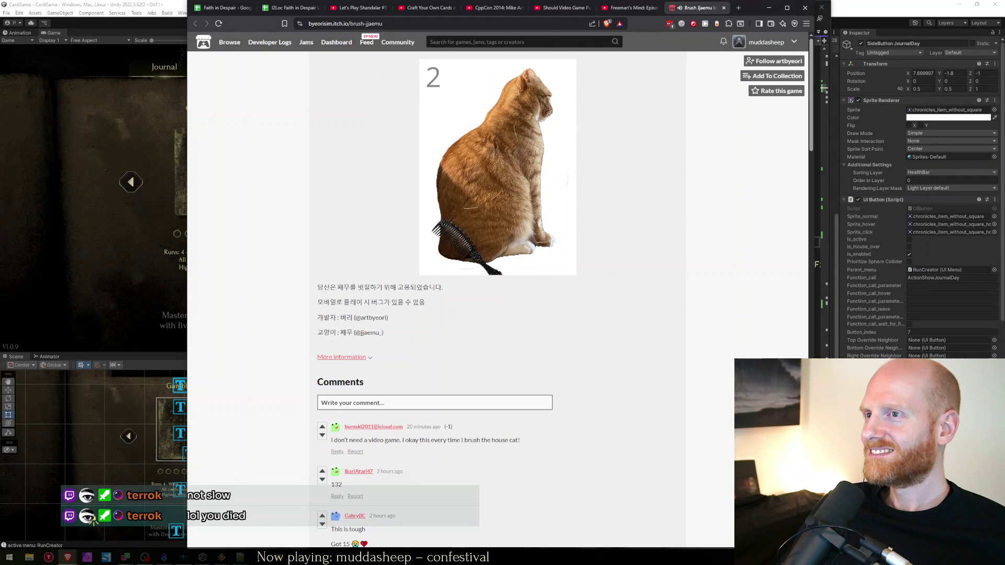
{"action": "left_click_drag", "start_coordinate": [544, 236], "coordinate": [545, 87]}
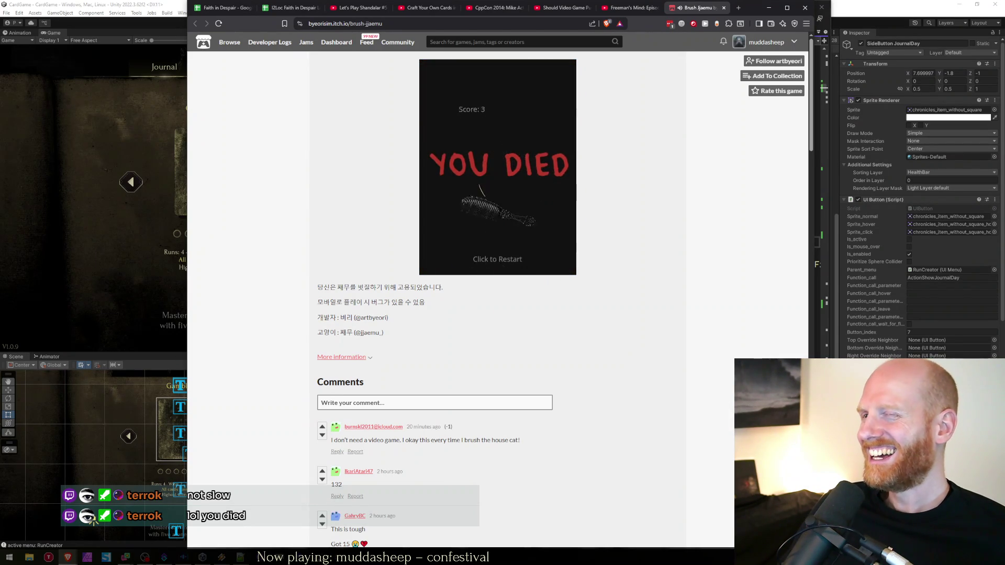
{"action": "left_click", "coordinate": [486, 264]}
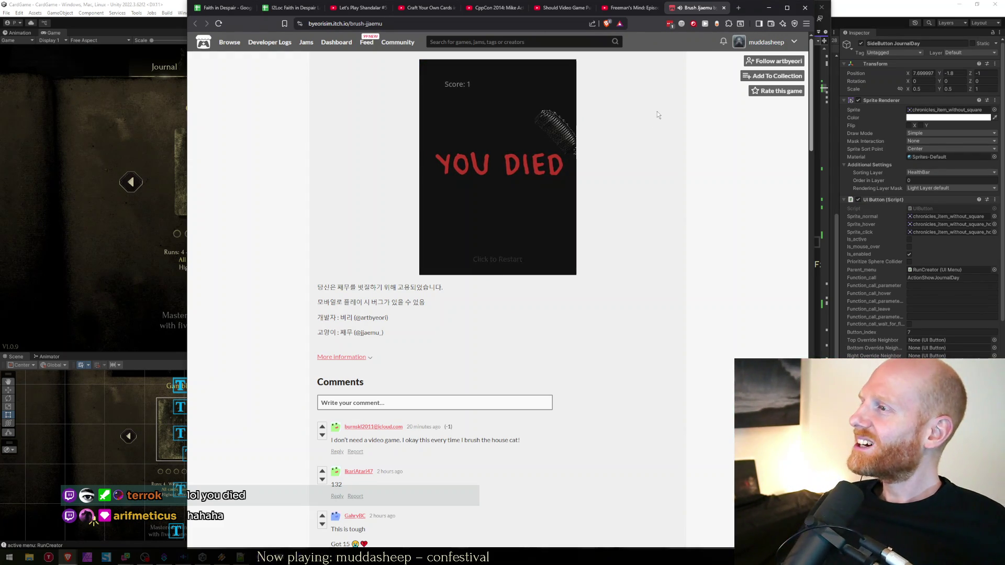
{"action": "left_click", "coordinate": [523, 230]}
{"action": "mouse_move", "coordinate": [529, 236]}
{"action": "left_mouse_down"}
{"action": "mouse_move", "coordinate": [531, 89]}
{"action": "mouse_move", "coordinate": [539, 112]}
{"action": "mouse_move", "coordinate": [516, 137]}
{"action": "mouse_move", "coordinate": [502, 220]}
{"action": "left_mouse_up"}
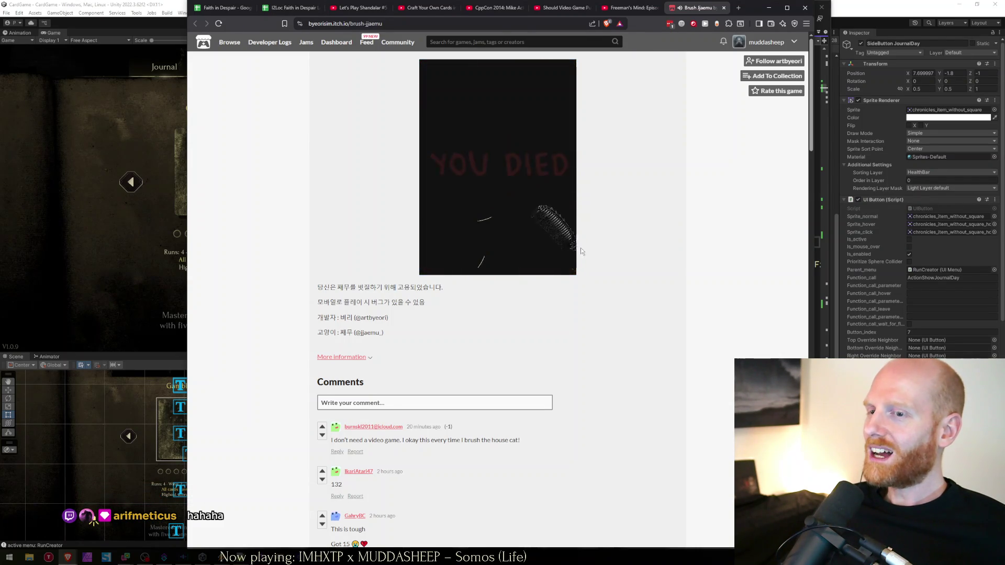
Step: Scroll through the itch.io comments, briefly selecting part of the DS game comment
{"action": "scroll", "coordinate": [580, 261], "scroll_direction": "down", "scroll_amount": 4}
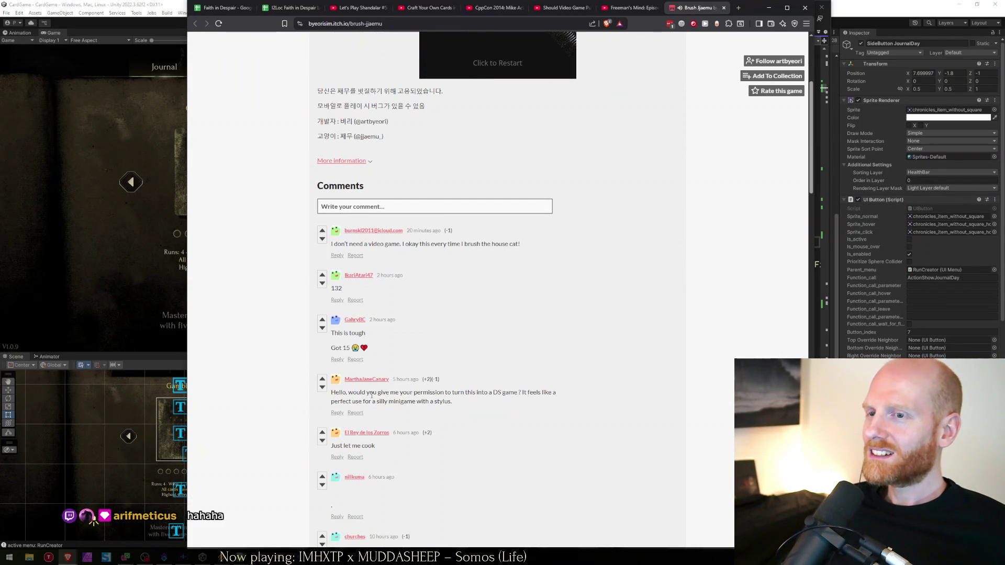
{"action": "scroll", "coordinate": [485, 410], "scroll_direction": "down", "scroll_amount": 5}
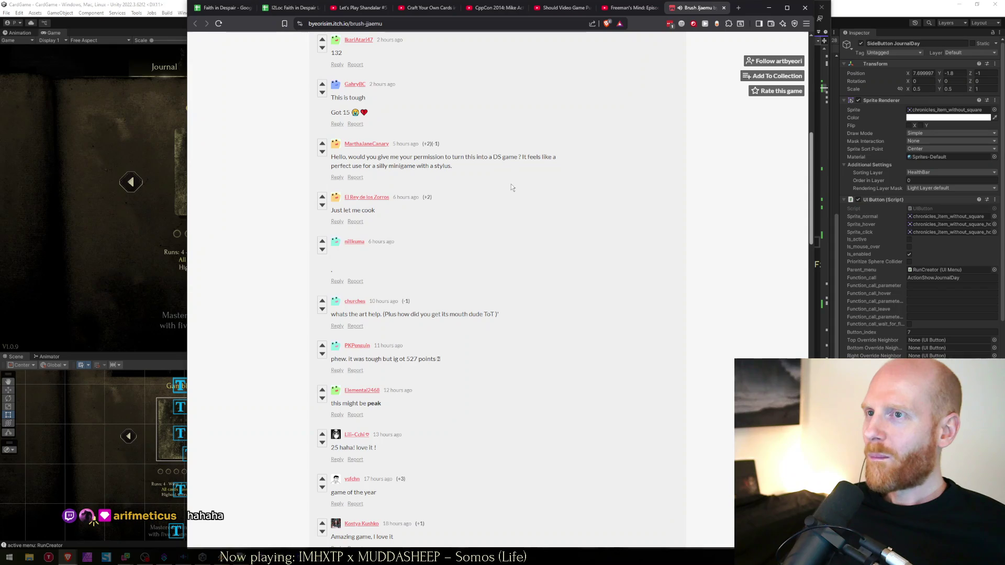
{"action": "scroll", "coordinate": [499, 199], "scroll_direction": "up", "scroll_amount": 2}
{"action": "left_click_drag", "start_coordinate": [375, 235], "coordinate": [532, 246]}
{"action": "left_click", "coordinate": [532, 246]}
Step: Skim the comments once more, then close the game tab to show the Faith in Despair sheet
{"action": "scroll", "coordinate": [534, 247], "scroll_direction": "down", "scroll_amount": 8}
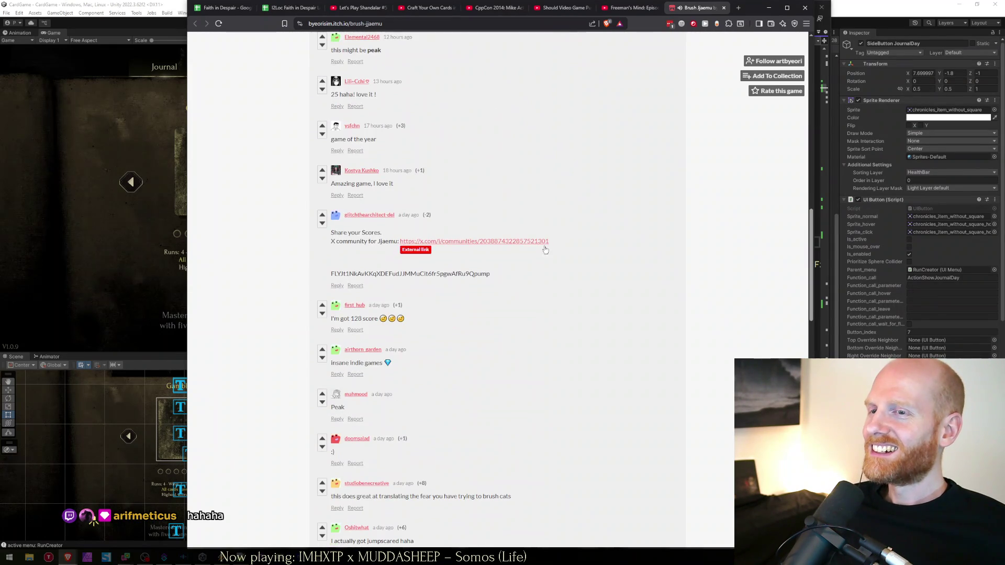
{"action": "scroll", "coordinate": [537, 272], "scroll_direction": "down", "scroll_amount": 10}
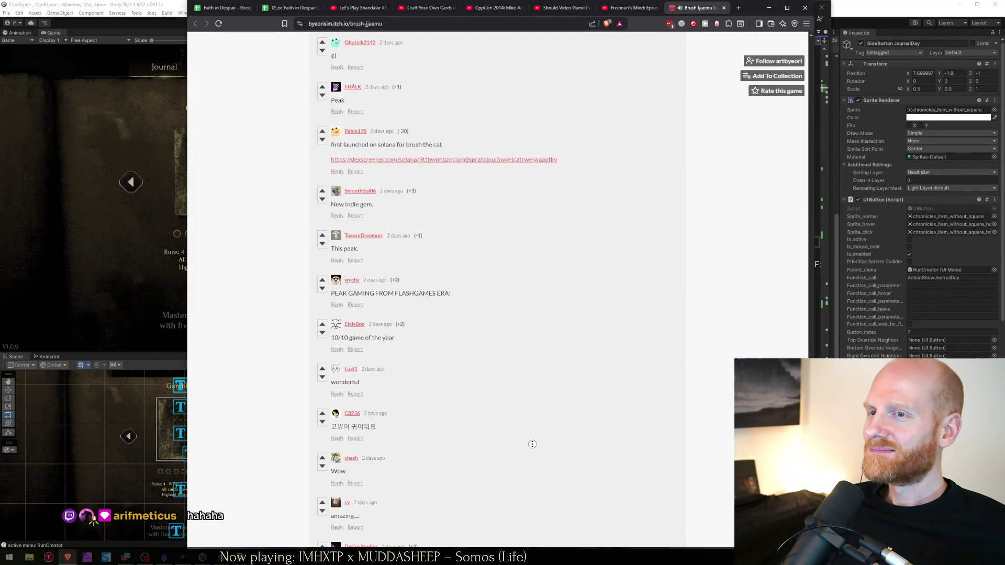
{"action": "scroll", "coordinate": [536, 165], "scroll_direction": "up", "scroll_amount": 15}
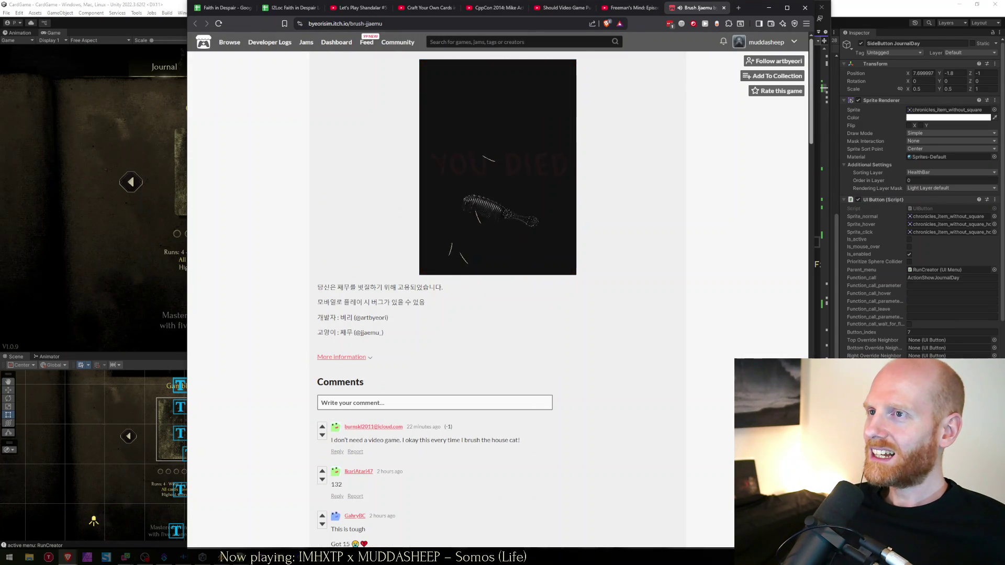
{"action": "key", "text": "ctrl+w"}
{"action": "left_click", "coordinate": [220, 10]}
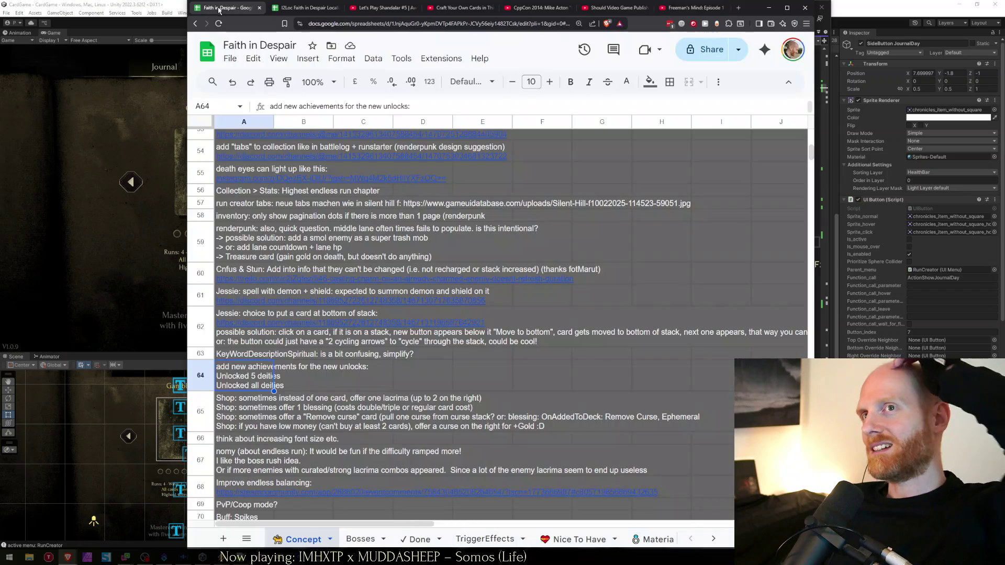
Step: Briefly play and pause the Freeman's Mind: Episode 1 video, then return to the hearing video
{"action": "left_click", "coordinate": [604, 10]}
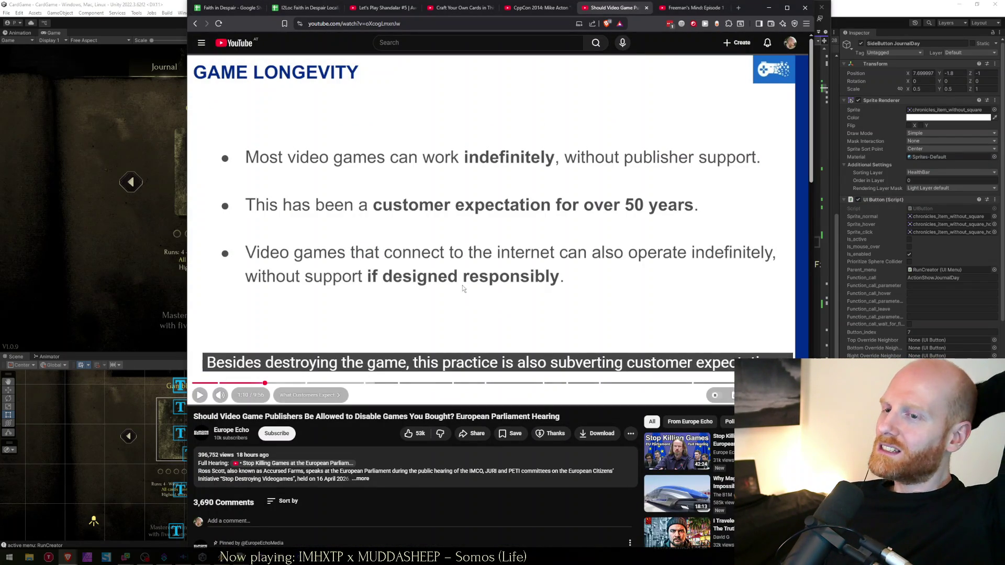
{"action": "left_click", "coordinate": [691, 8]}
{"action": "left_click", "coordinate": [570, 188]}
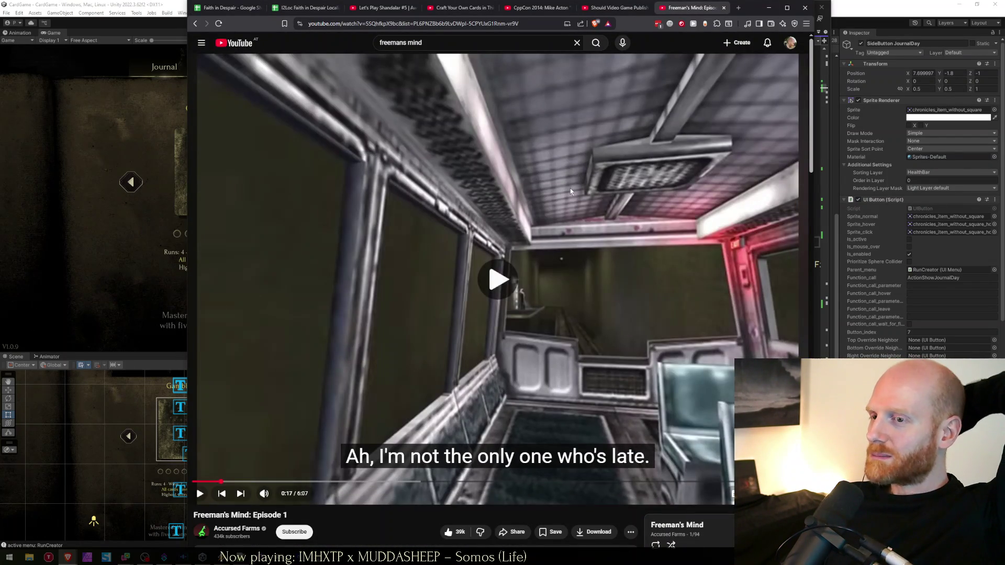
{"action": "left_click", "coordinate": [589, 255]}
{"action": "key", "text": "ctrl+shift+Tab"}
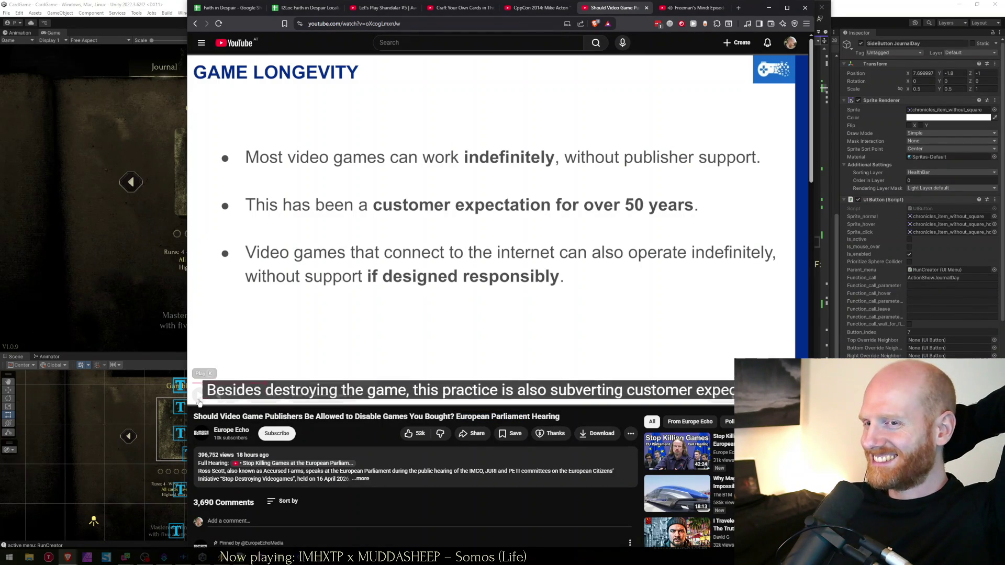
Step: Rewind the hearing video to 0:12, play and pause it, and select its web address
{"action": "left_click_drag", "start_coordinate": [225, 382], "coordinate": [204, 382]}
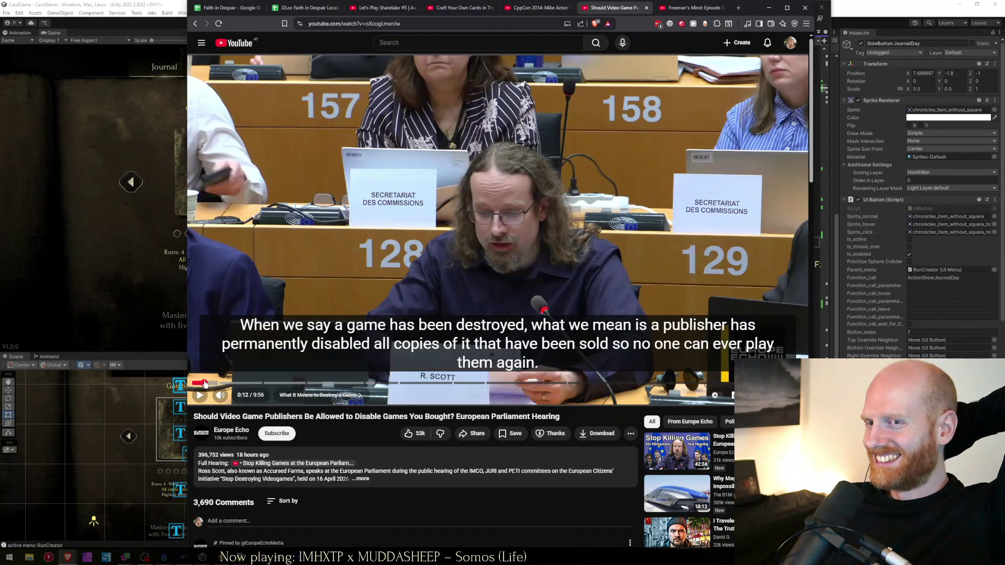
{"action": "left_click", "coordinate": [532, 238]}
{"action": "left_click", "coordinate": [481, 304]}
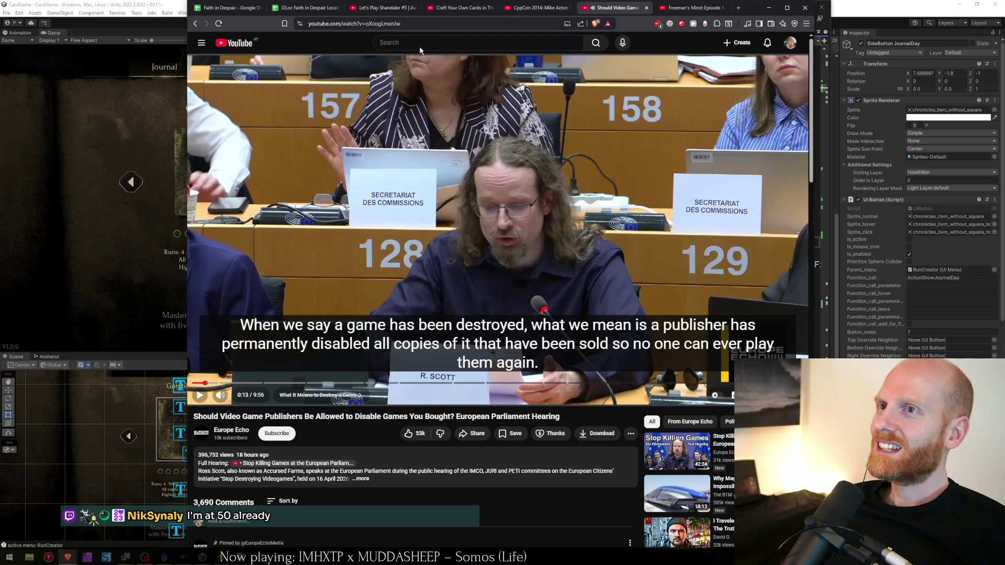
{"action": "left_click", "coordinate": [410, 24]}
{"action": "left_click", "coordinate": [221, 9]}
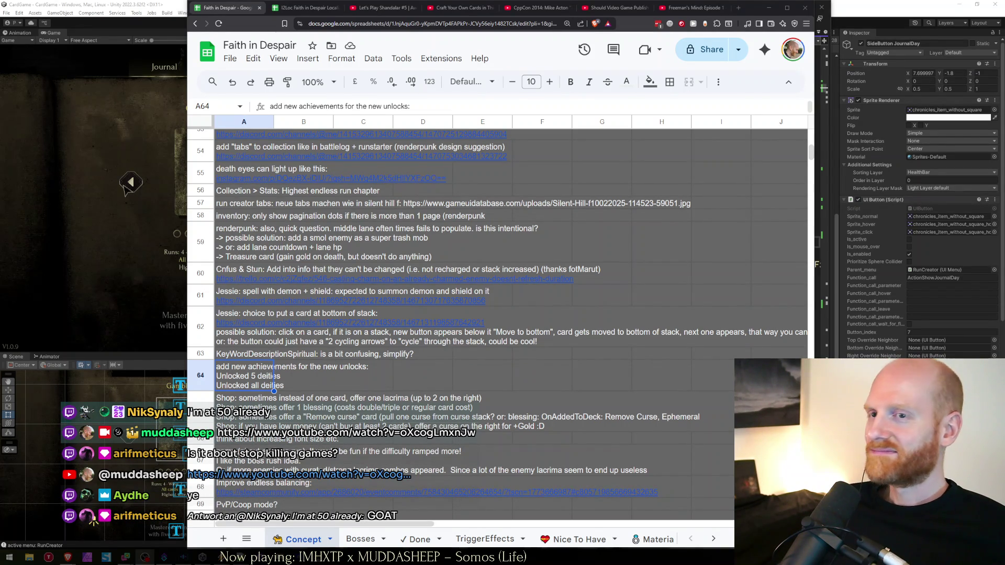
{"action": "left_click", "coordinate": [65, 178]}
Step: Confirm the deck-lock warning appears during a journal day, check the deity choices, and stop the game
{"action": "left_click", "coordinate": [281, 181]}
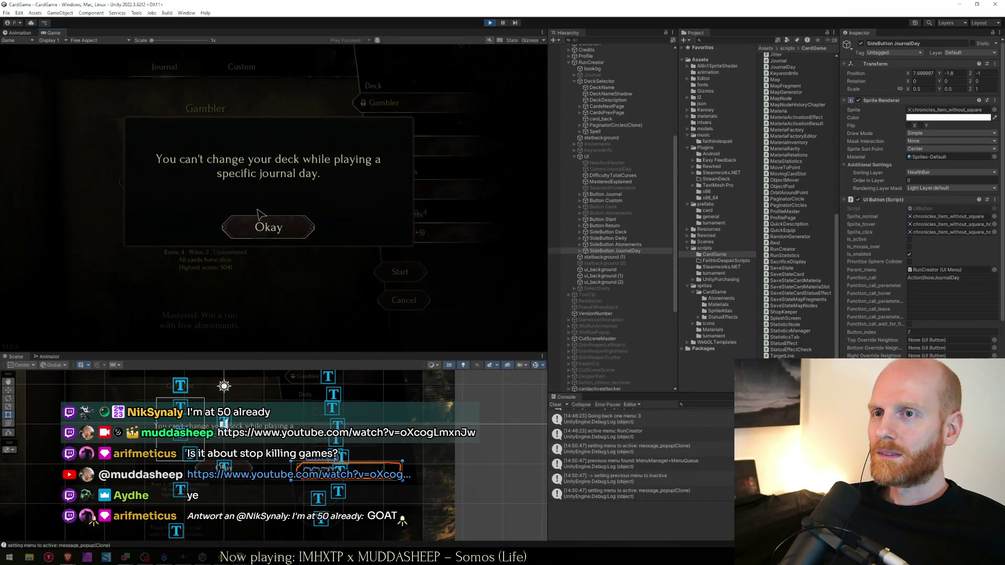
{"action": "left_click", "coordinate": [258, 219]}
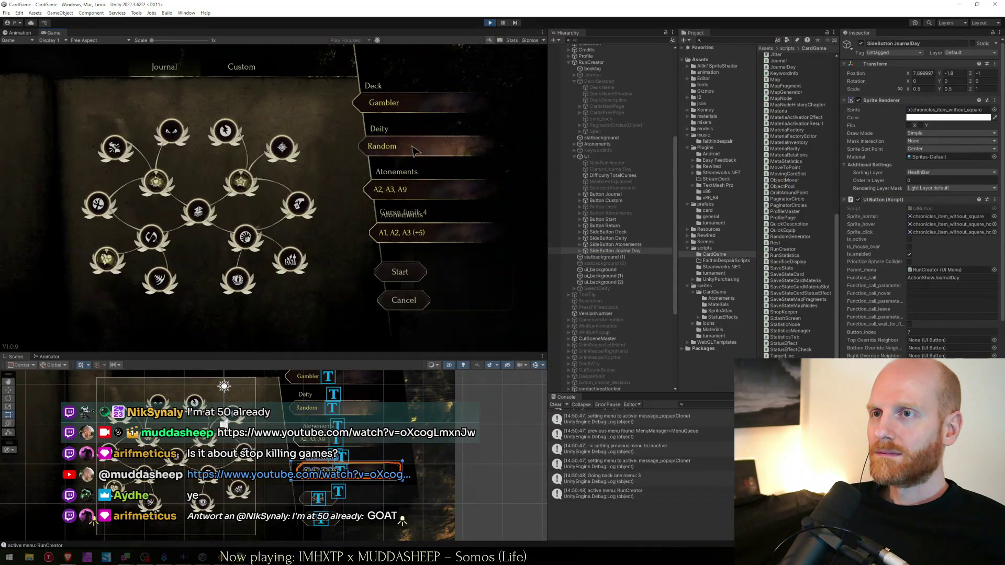
{"action": "left_click", "coordinate": [413, 148]}
{"action": "left_click", "coordinate": [308, 291]}
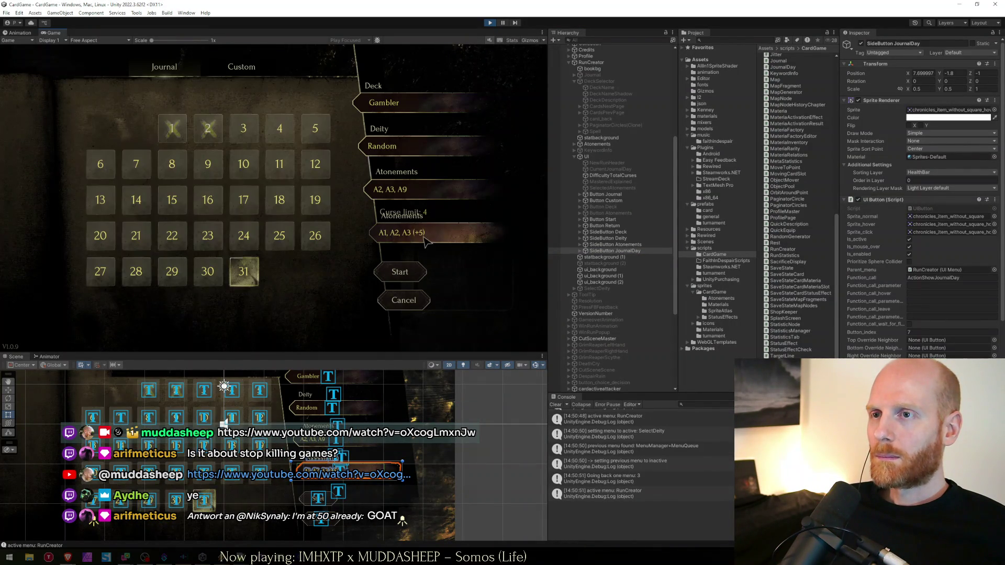
{"action": "left_click", "coordinate": [490, 23]}
Step: Go to the top of RunCreator.cs and save it
{"action": "key", "text": "alt+Tab"}
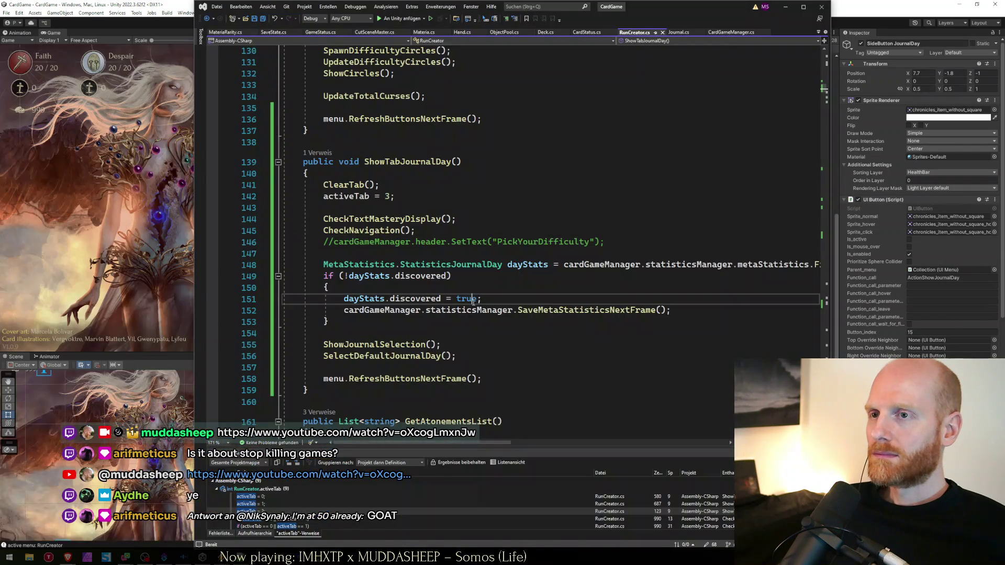
{"action": "key", "text": "ctrl+Tab"}
{"action": "key", "text": "Escape"}
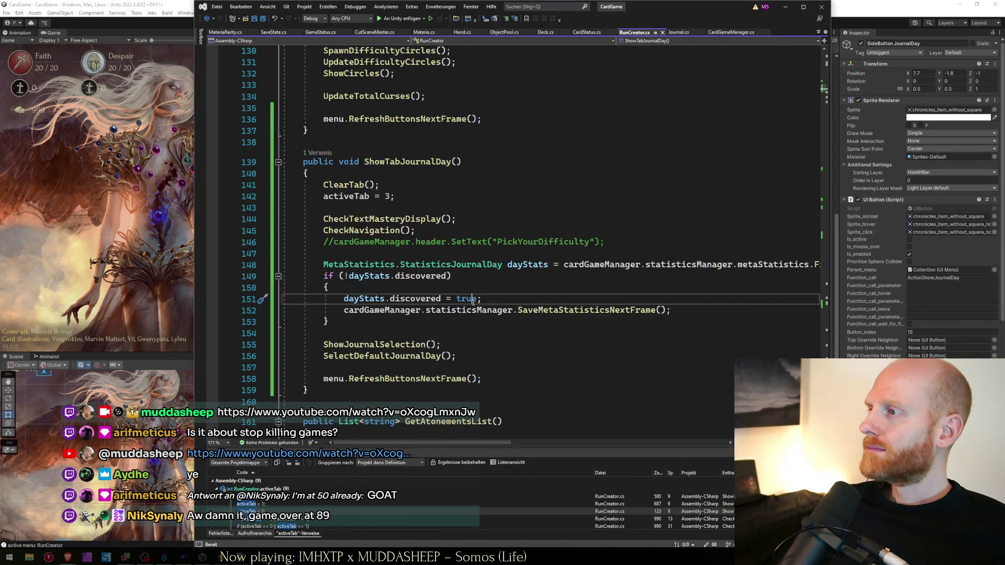
{"action": "key", "text": "ctrl+Home"}
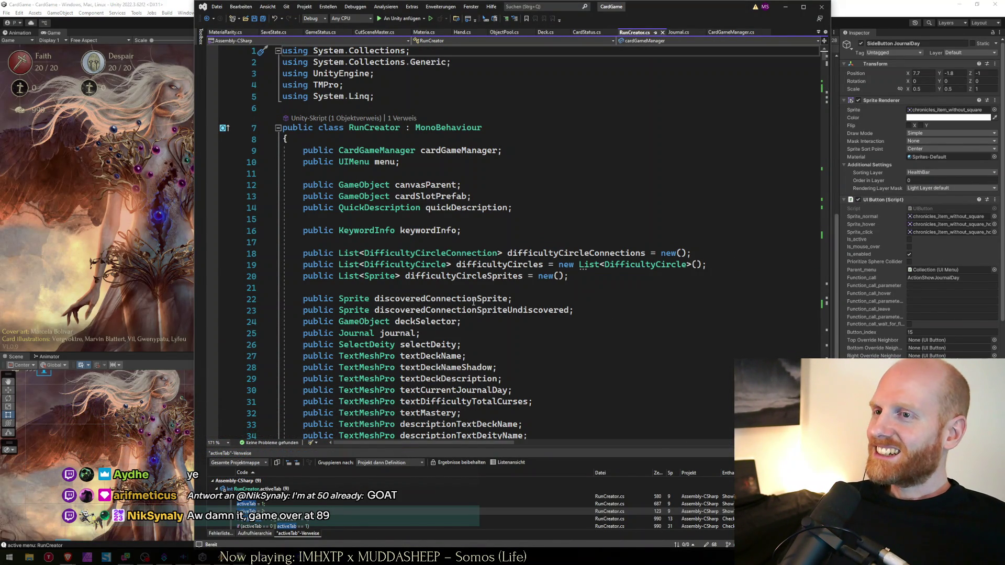
{"action": "key", "text": "Down"}
{"action": "key", "text": "Down"}
{"action": "key", "text": "Down"}
{"action": "key", "text": "Down"}
{"action": "key", "text": "Down"}
{"action": "key", "text": "Down"}
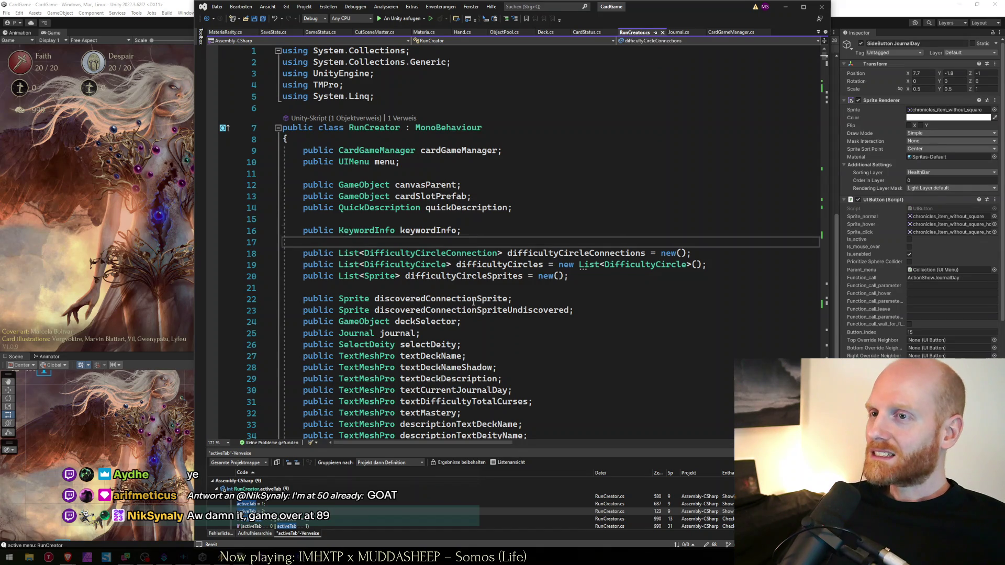
{"action": "key", "text": "ctrl+s"}
{"action": "key", "text": "Down"}
{"action": "key", "text": "Down"}
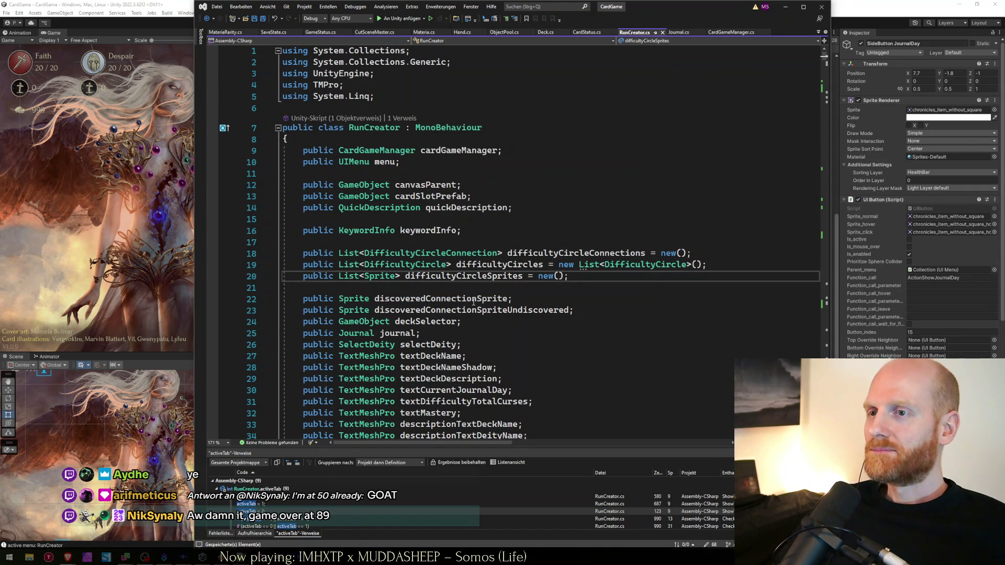
Step: Move through the field declarations down to descriptionTextSelectedAtonements
{"action": "left_click", "coordinate": [493, 298]}
{"action": "scroll", "coordinate": [488, 382], "scroll_direction": "down", "scroll_amount": 2}
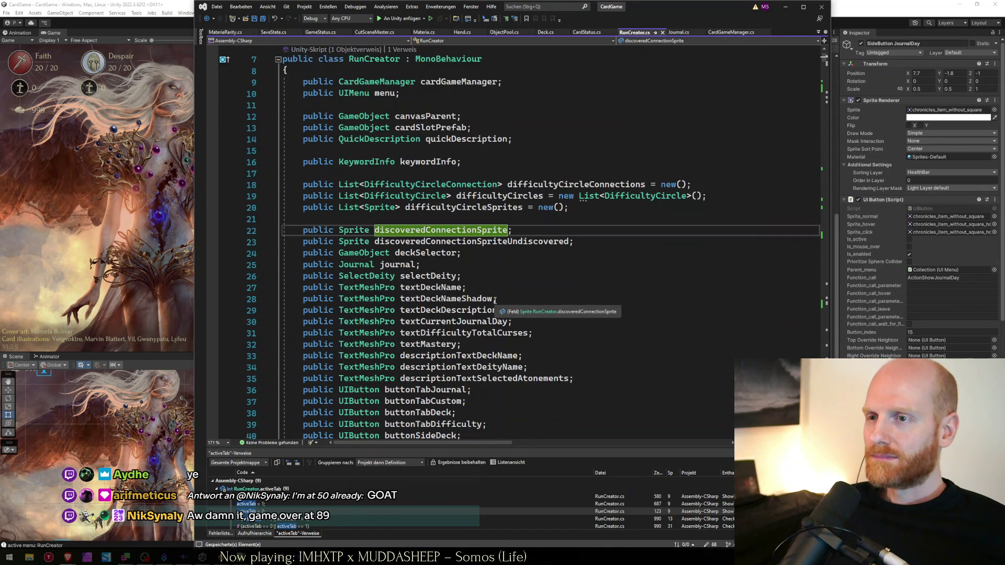
{"action": "scroll", "coordinate": [488, 381], "scroll_direction": "down", "scroll_amount": 1}
{"action": "left_click", "coordinate": [417, 292]}
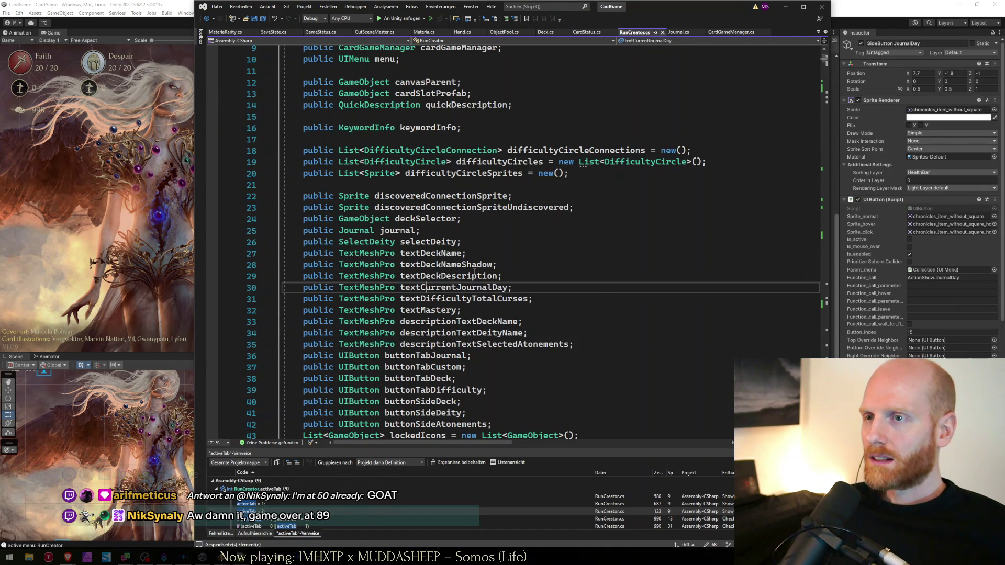
{"action": "left_click", "coordinate": [550, 302]}
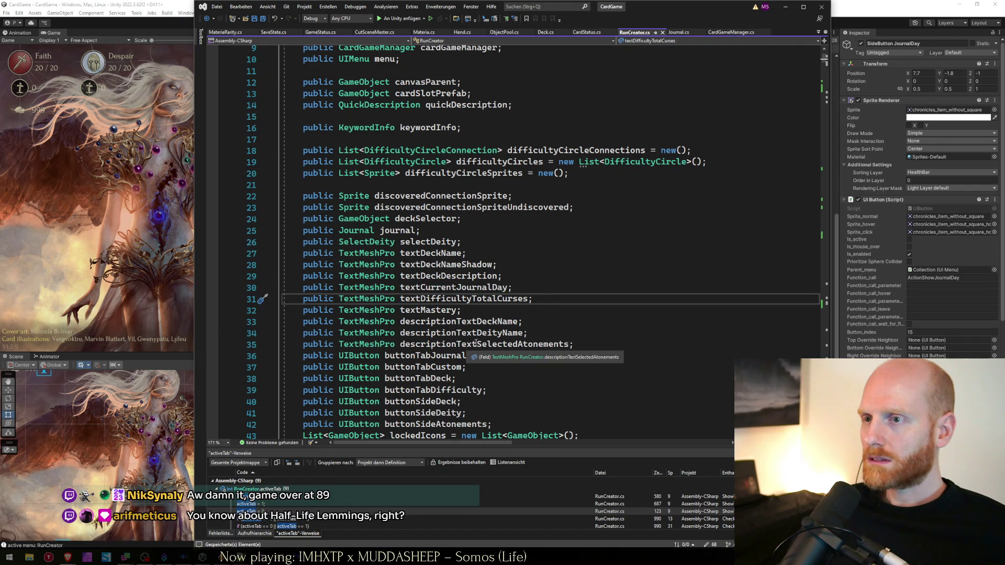
{"action": "left_click", "coordinate": [579, 342]}
Step: Duplicate the descriptionTextSelectedAtonements declaration as line 36 and rename the copy to descriptionTextSelectedDay
{"action": "key", "text": "shift+Home"}
{"action": "key", "text": "ctrl+c"}
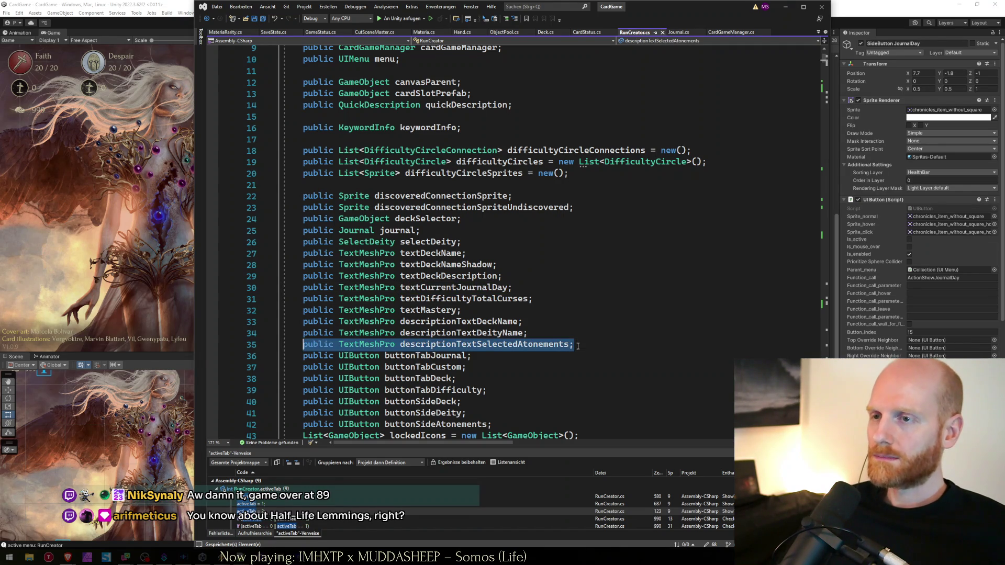
{"action": "key", "text": "End"}
{"action": "key", "text": "Return"}
{"action": "key", "text": "ctrl+v"}
{"action": "key", "text": "ctrl+shift+Right"}
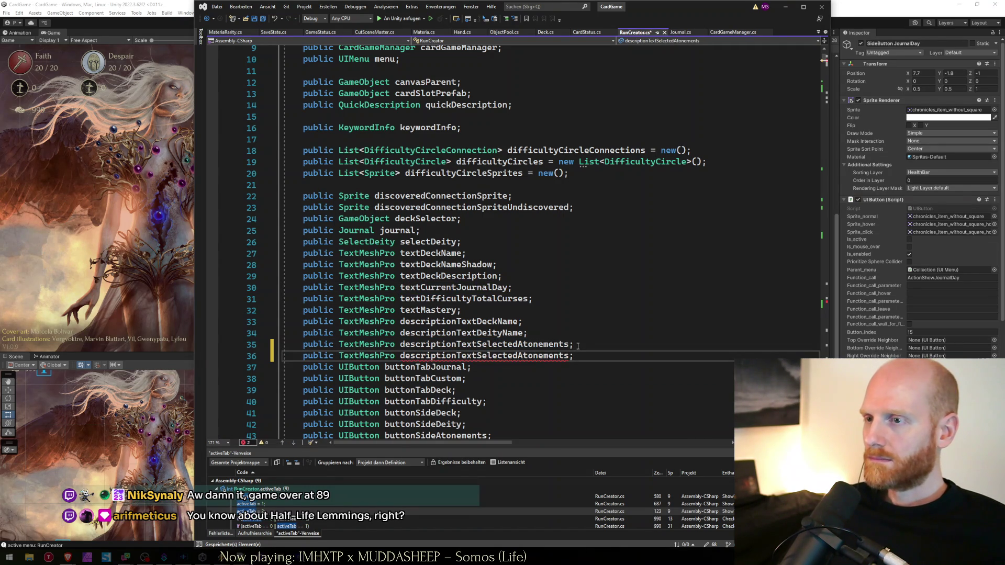
{"action": "type", "text": "Day"}
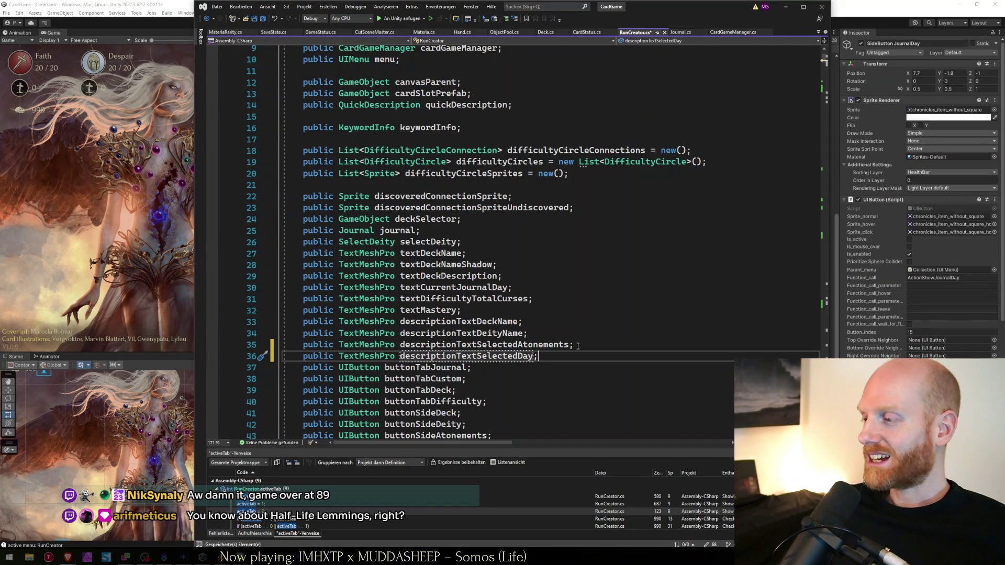
{"action": "key", "text": "alt+Tab"}
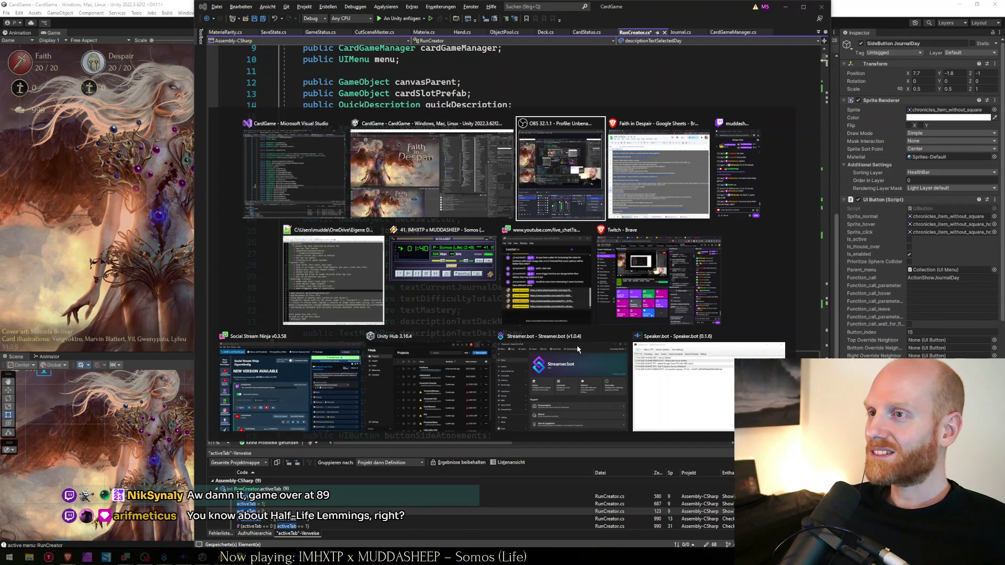
Step: Search Google for 'half-life lemmings' in a new browser tab
{"action": "key", "text": "ctrl+t"}
{"action": "type", "text": "half-life"}
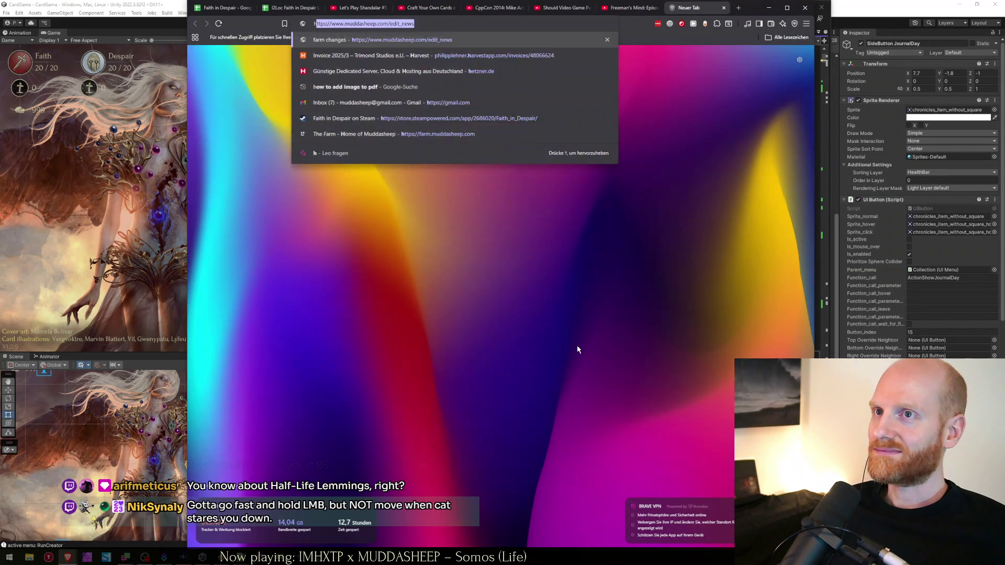
{"action": "type", "text": " lemmings"}
{"action": "key", "text": "Return"}
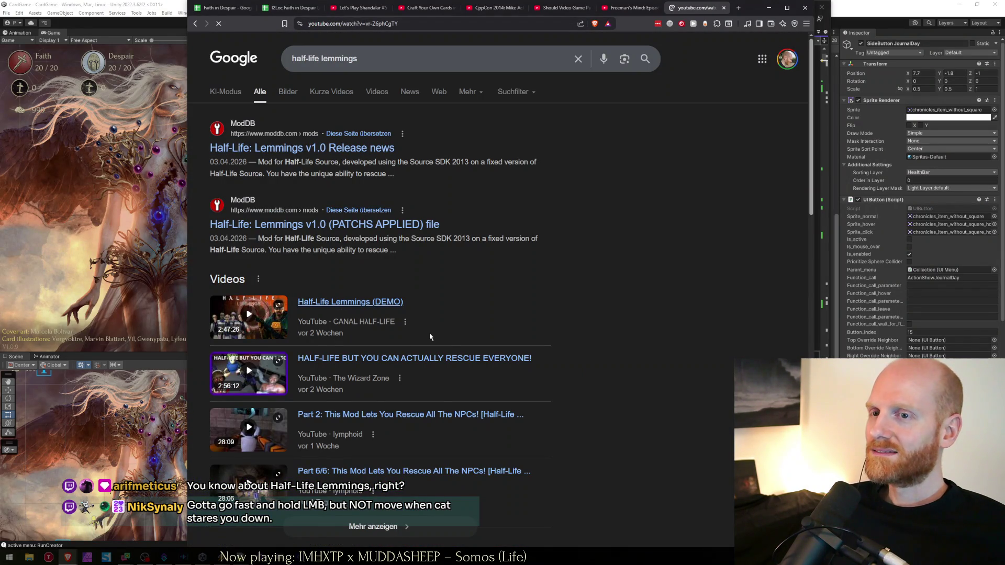
Step: Skim the Half-Life Lemmings (DEMO) video, then follow its link to the ModDB files page
{"action": "left_click", "coordinate": [364, 313]}
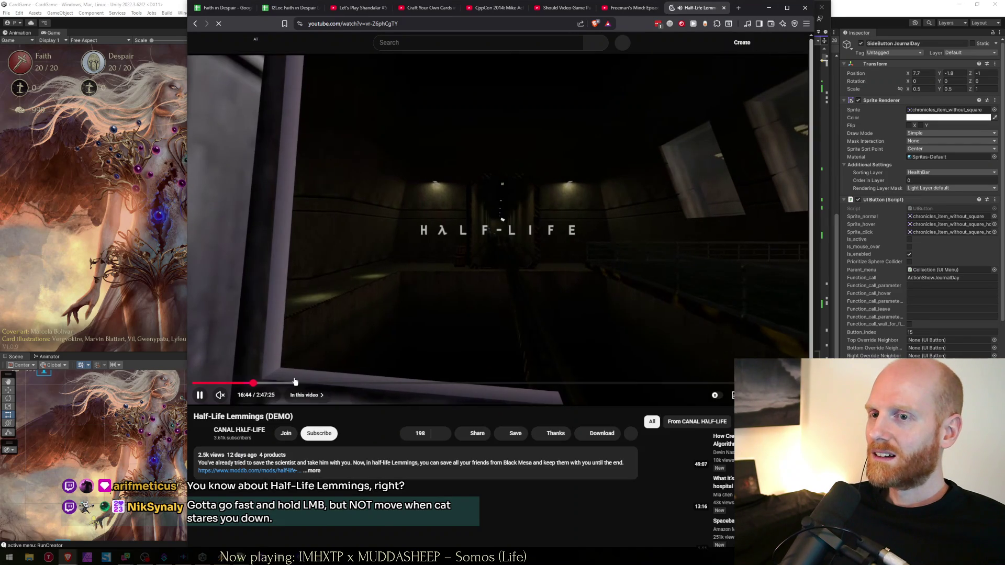
{"action": "key", "text": "2"}
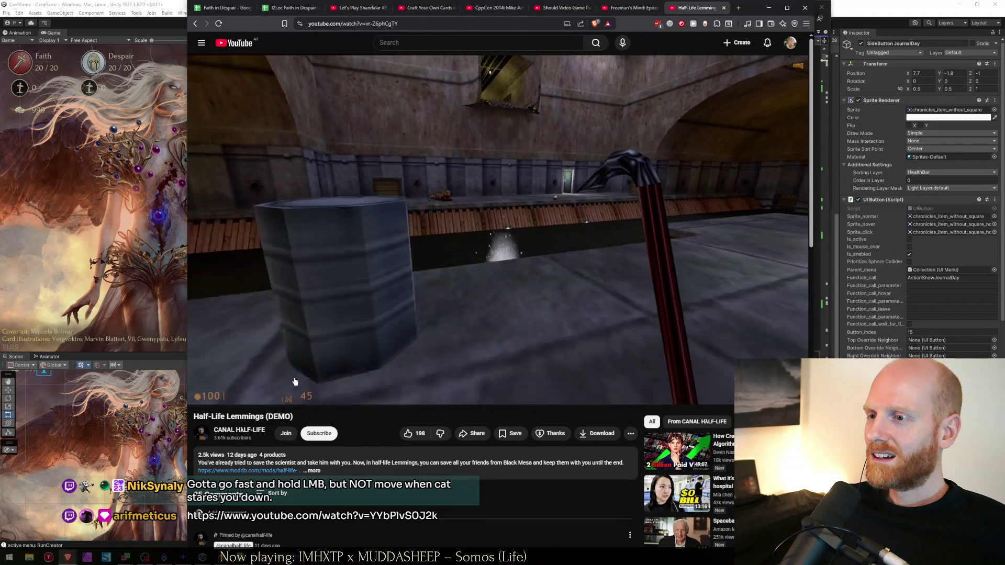
{"action": "left_click", "coordinate": [467, 474]}
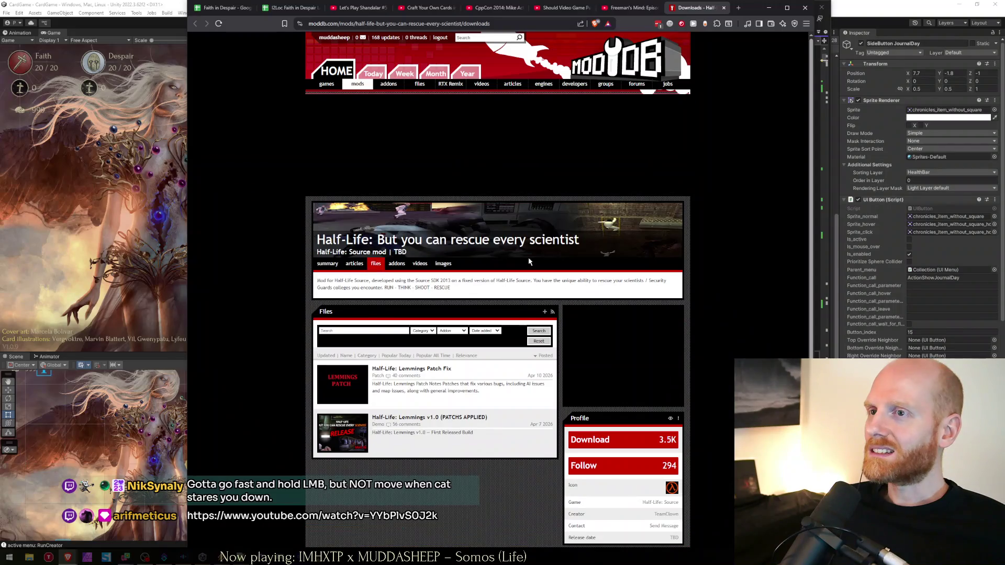
Step: Go to the mod's summary page, scroll to Articles, and open the 'Half-Life: Lemmings Trailer' link
{"action": "scroll", "coordinate": [307, 278], "scroll_direction": "up", "scroll_amount": 3}
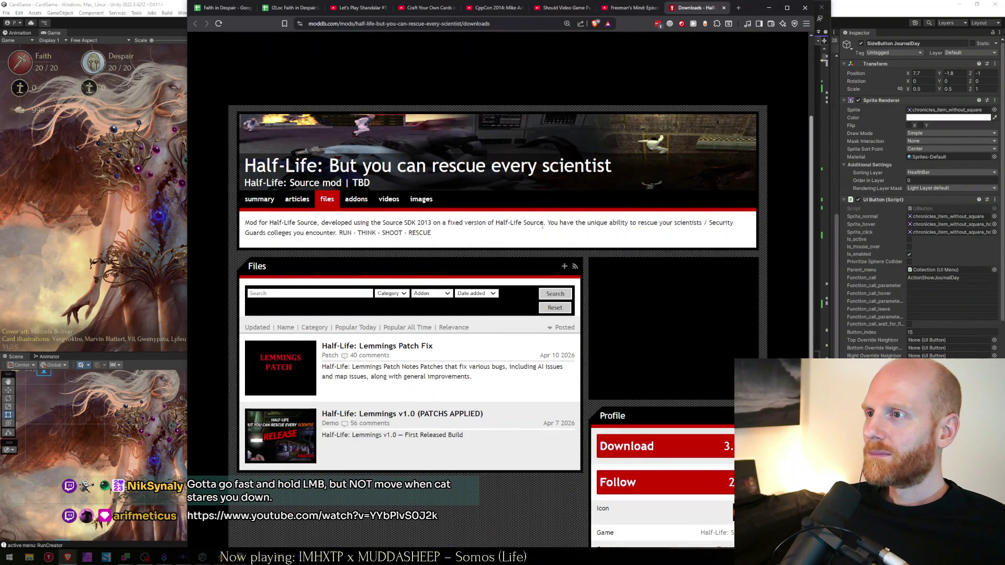
{"action": "left_click_drag", "start_coordinate": [675, 226], "coordinate": [705, 223]}
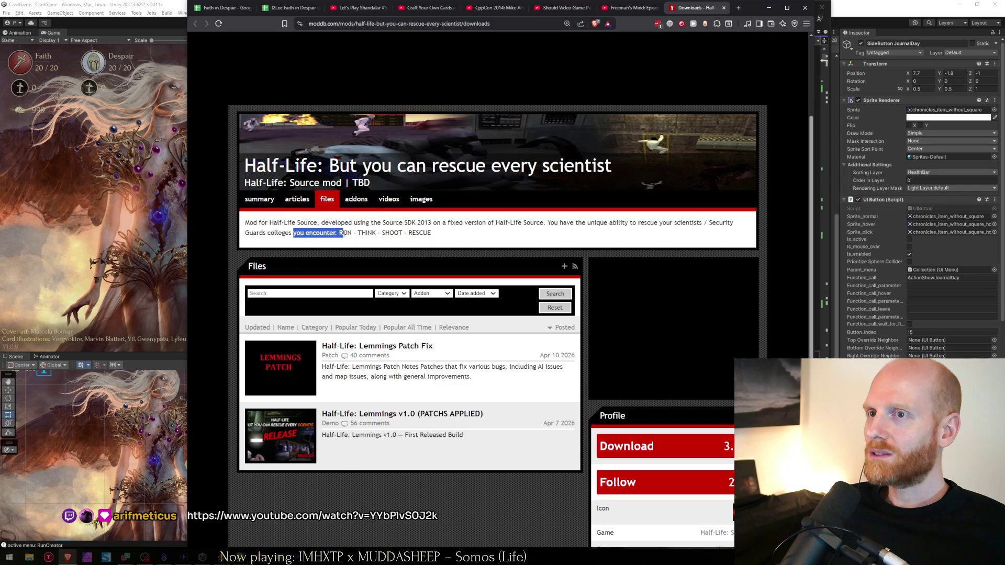
{"action": "left_click", "coordinate": [272, 204]}
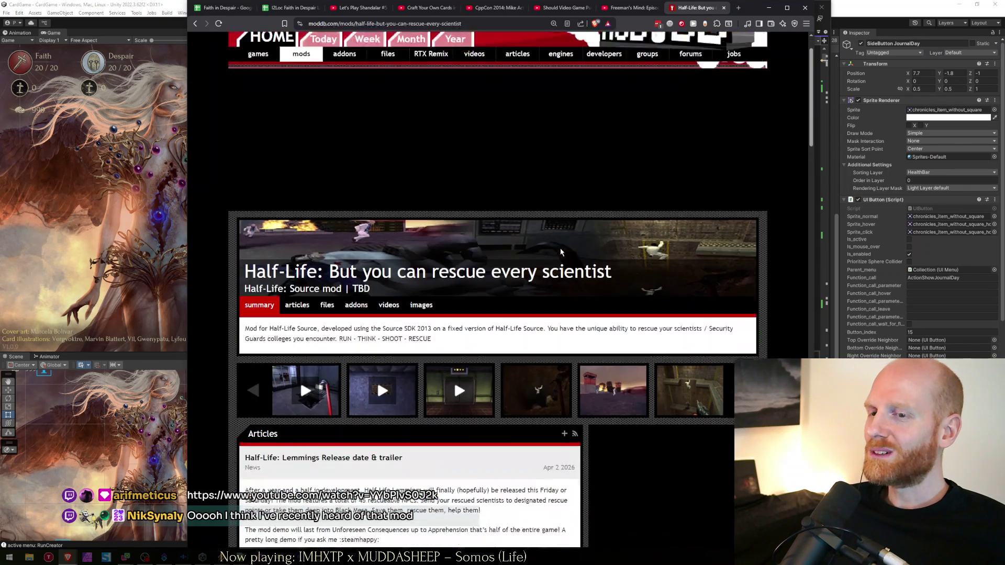
{"action": "scroll", "coordinate": [471, 422], "scroll_direction": "down", "scroll_amount": 2}
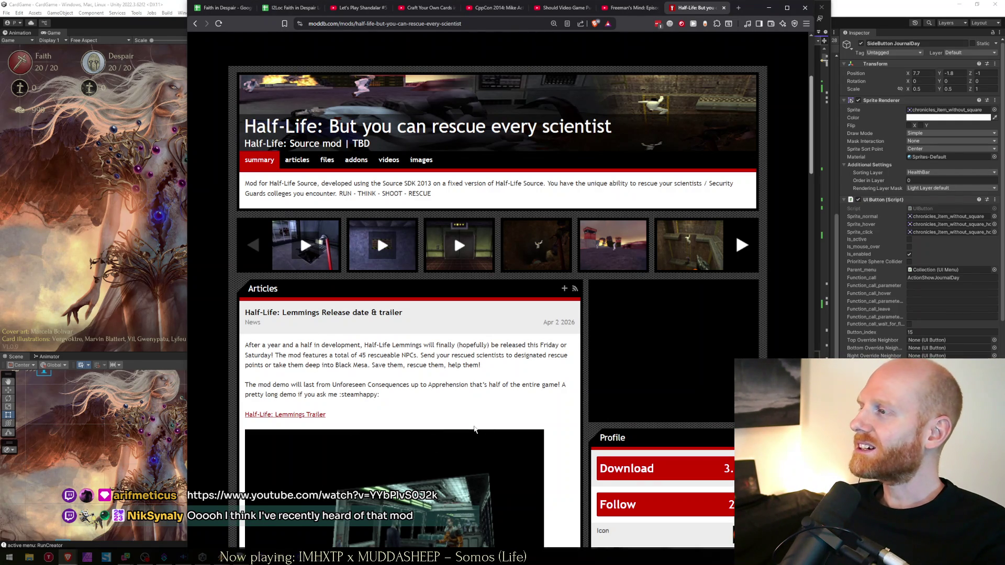
{"action": "scroll", "coordinate": [553, 336], "scroll_direction": "down", "scroll_amount": 5}
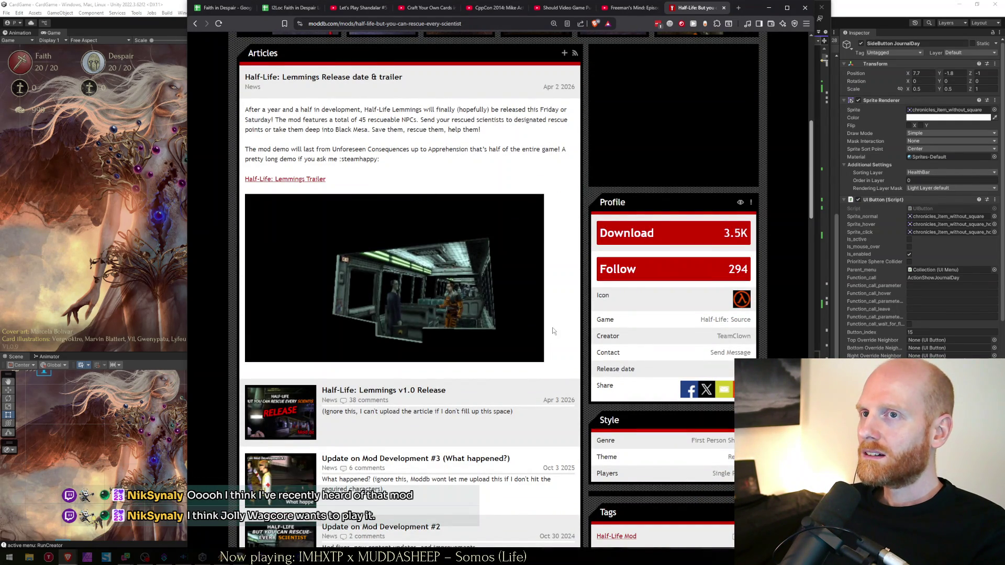
{"action": "left_click", "coordinate": [298, 180]}
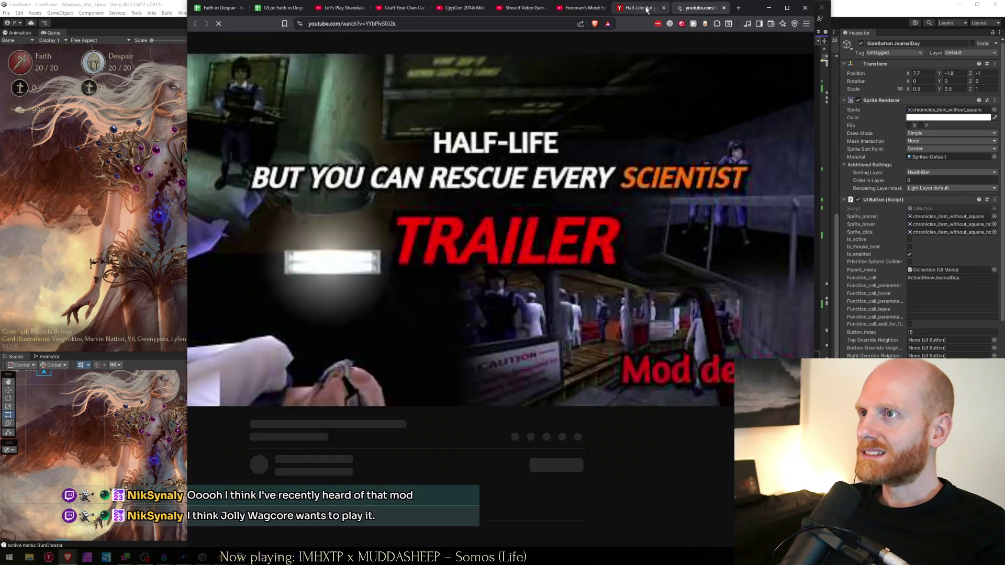
Step: Play the trailer with sound and expand its description, reading the line about 45 rescuable NPCs
{"action": "left_click", "coordinate": [223, 399]}
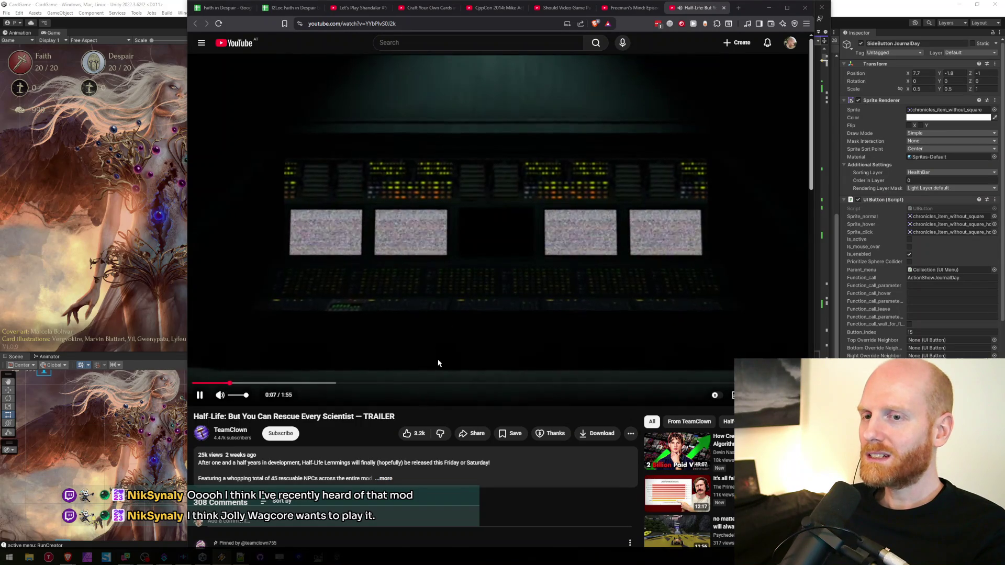
{"action": "left_click", "coordinate": [308, 477]}
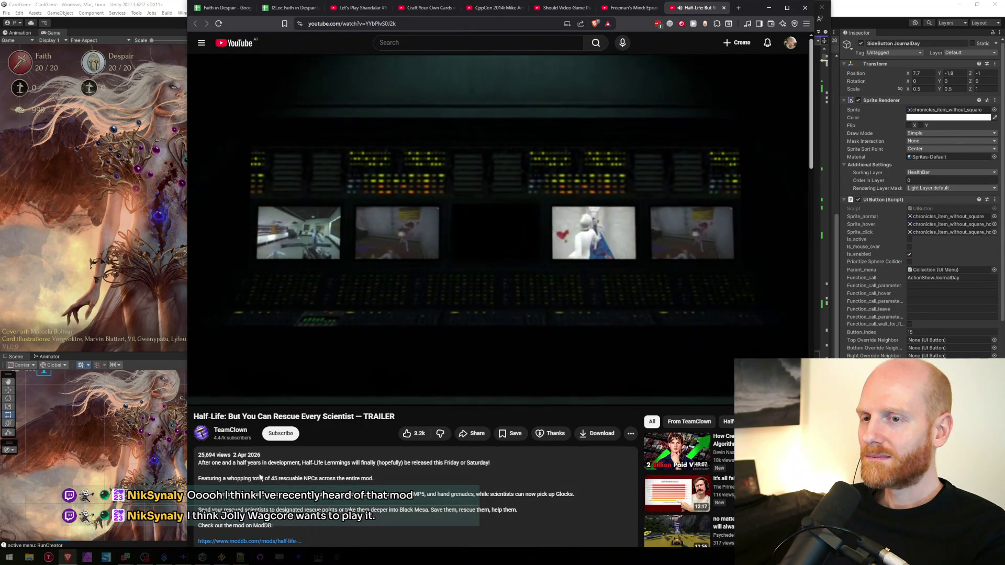
{"action": "left_click_drag", "start_coordinate": [245, 478], "coordinate": [381, 480]}
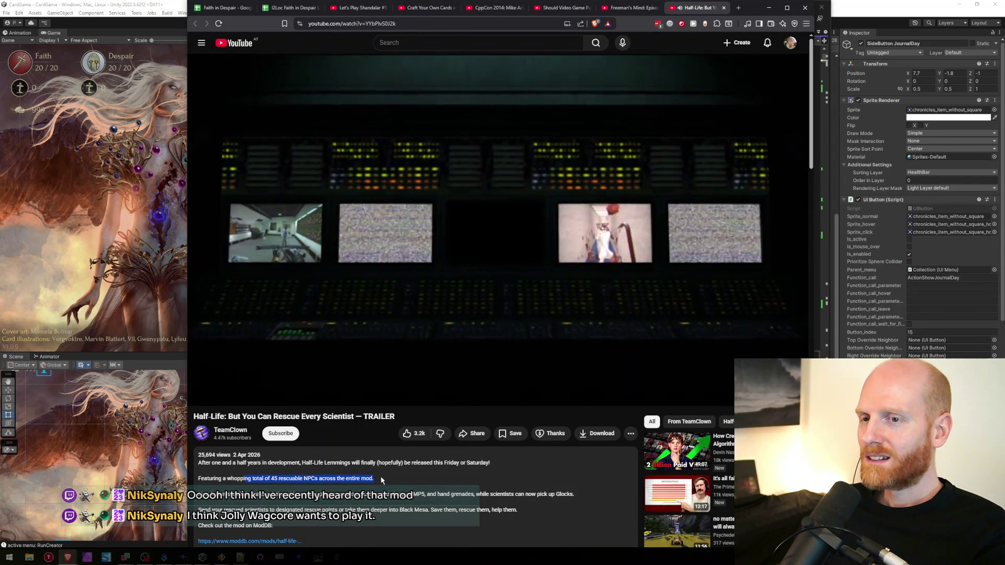
{"action": "left_click_drag", "start_coordinate": [253, 479], "coordinate": [385, 482]}
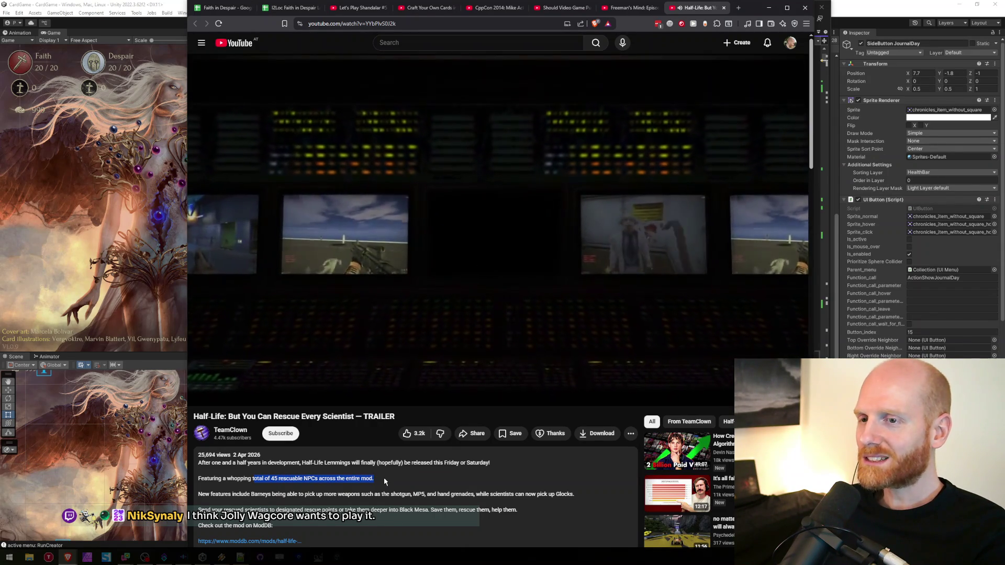
{"action": "left_click", "coordinate": [400, 512]}
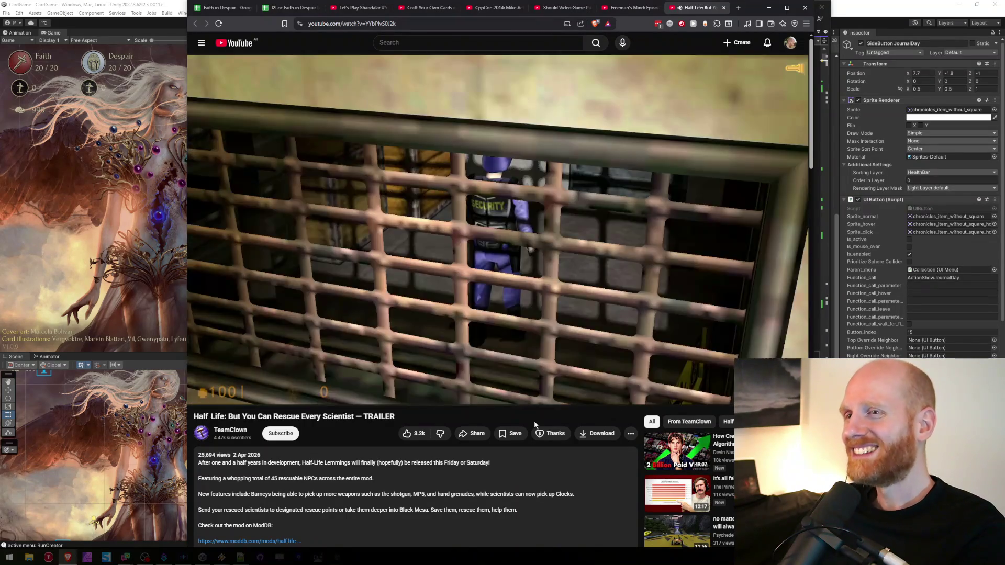
Step: Pause and resume the trailer around 1:16, then make it fill the screen
{"action": "left_click", "coordinate": [622, 191]}
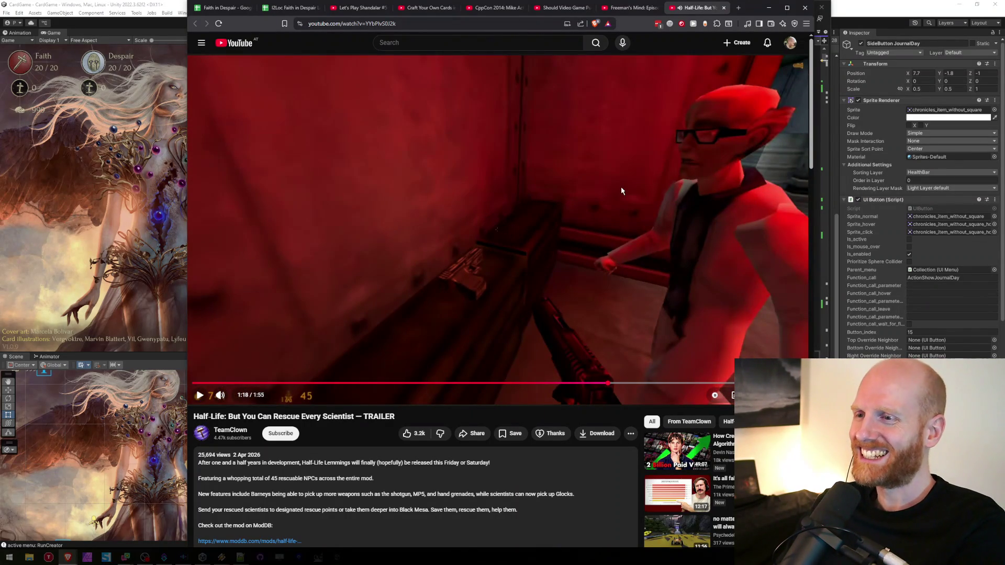
{"action": "left_click", "coordinate": [621, 191]}
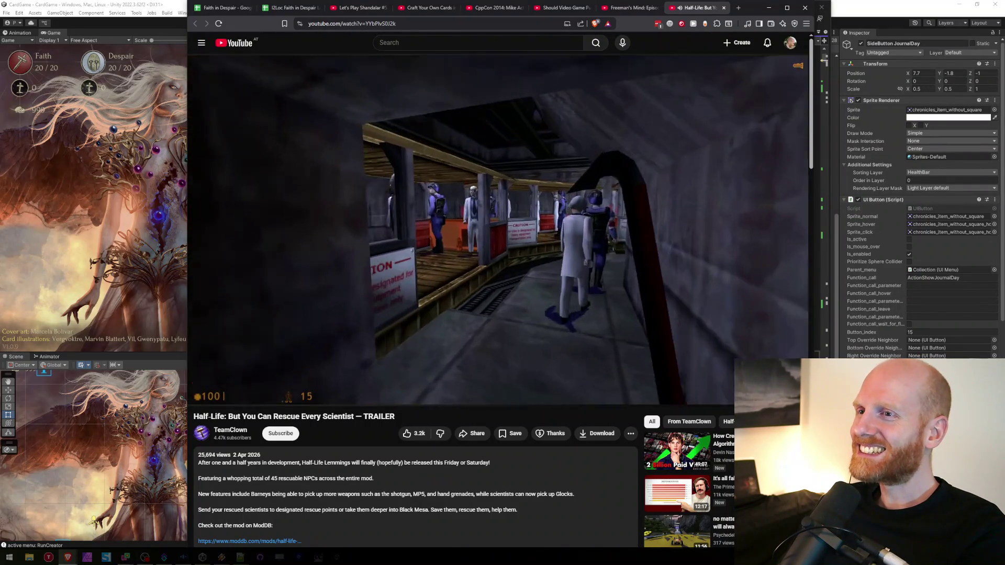
{"action": "left_click", "coordinate": [622, 191]}
{"action": "double_click", "coordinate": [492, 187]}
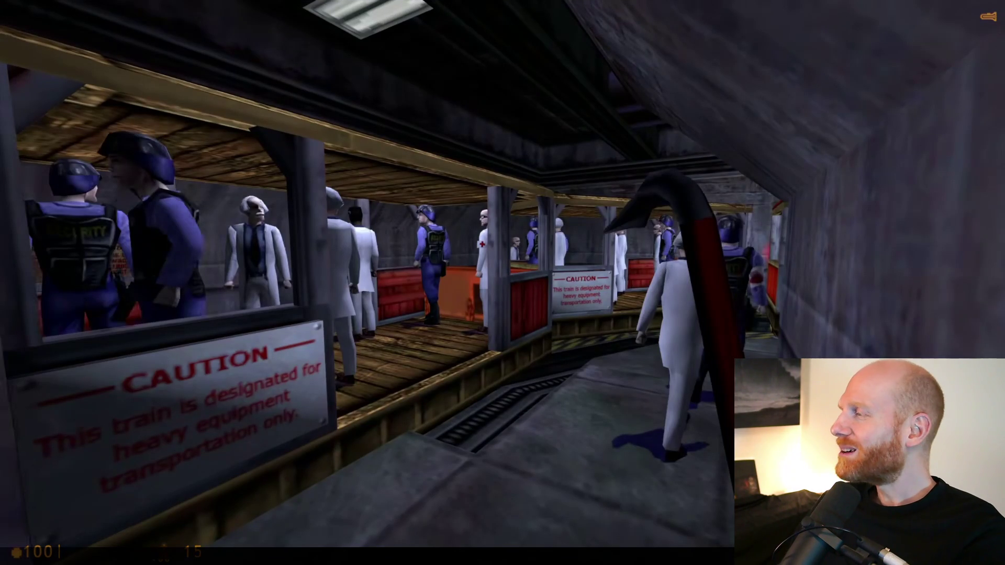
Step: Play the trailer on to the Half-Life Lemmings title card and pause it at 1:46
{"action": "left_click", "coordinate": [572, 402]}
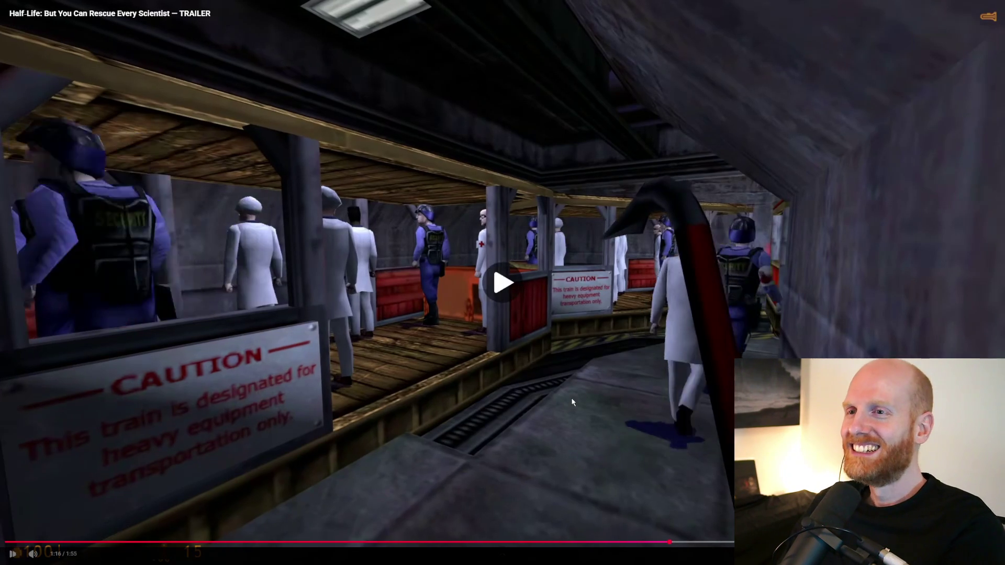
{"action": "key", "text": "Escape"}
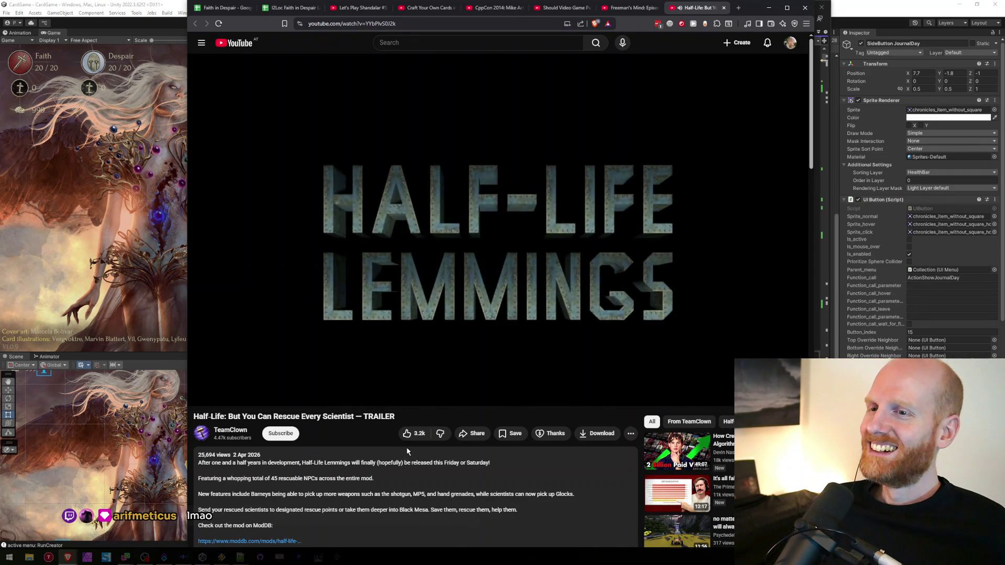
{"action": "left_click", "coordinate": [517, 302]}
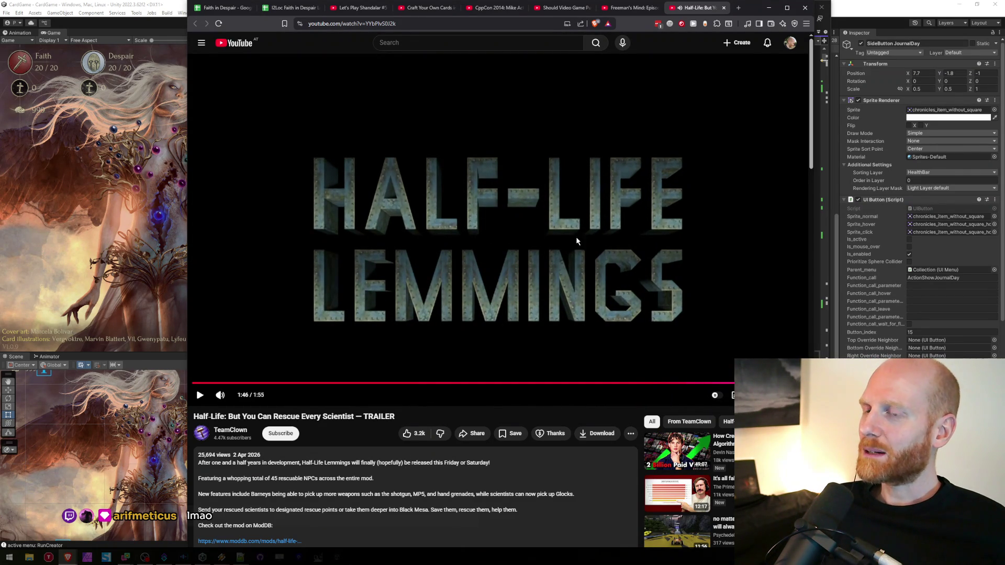
{"action": "double_click", "coordinate": [552, 243]}
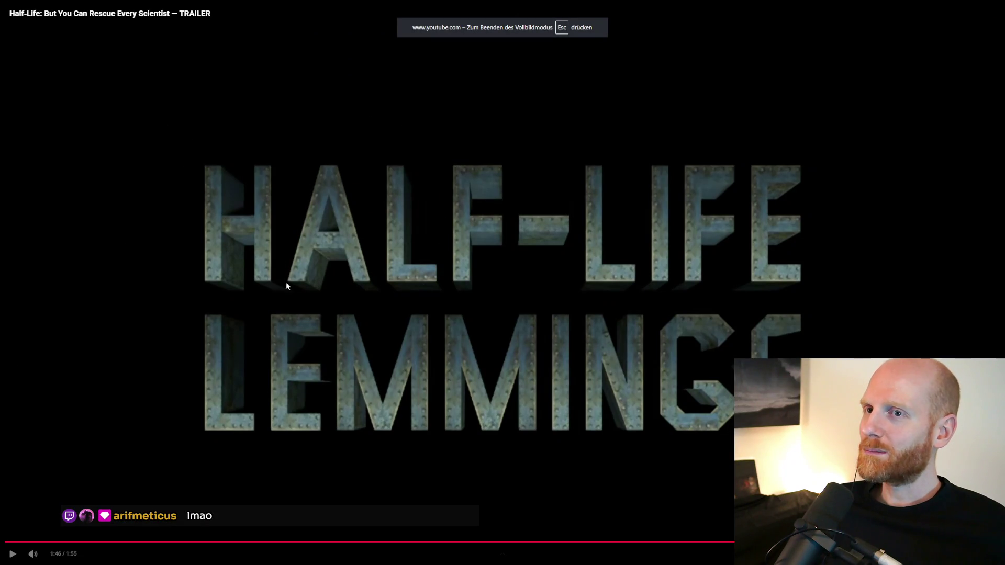
{"action": "double_click", "coordinate": [407, 286]}
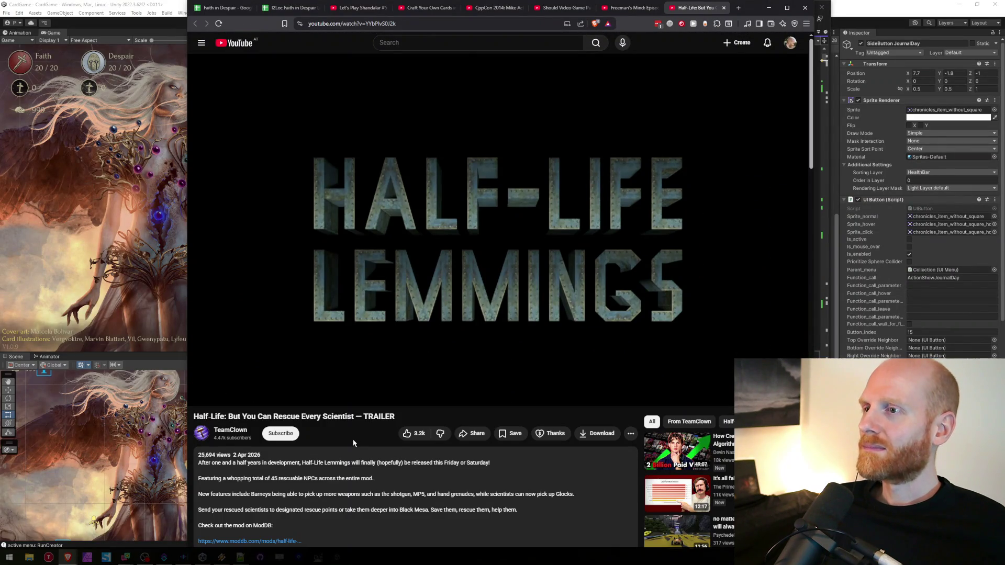
Step: Close the trailer tab, return to the Faith in Despair sheet, and start typing 'moddb halflife lemmings' in a new tab
{"action": "key", "text": "ctrl+w"}
{"action": "key", "text": "ctrl+1"}
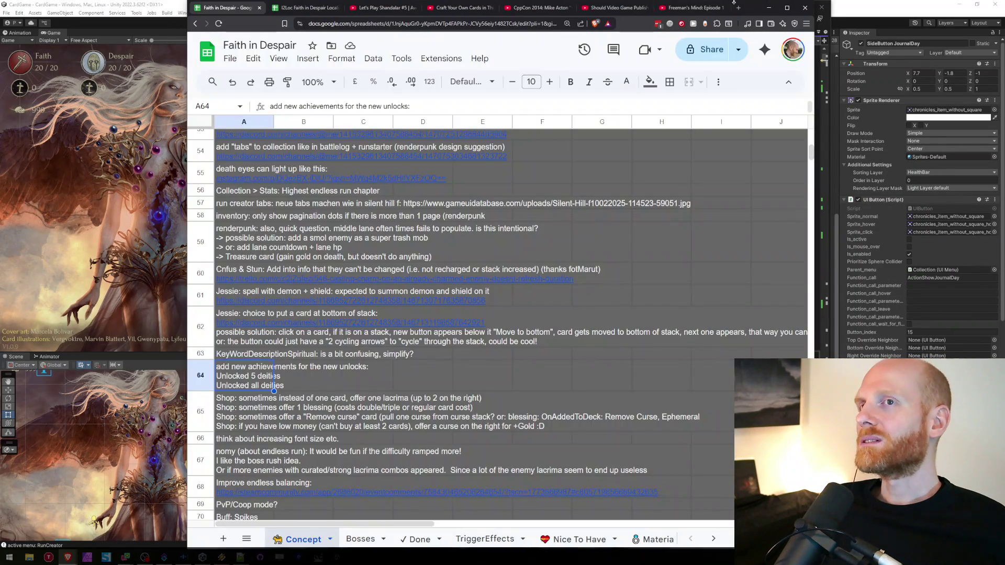
{"action": "left_click", "coordinate": [773, 4]}
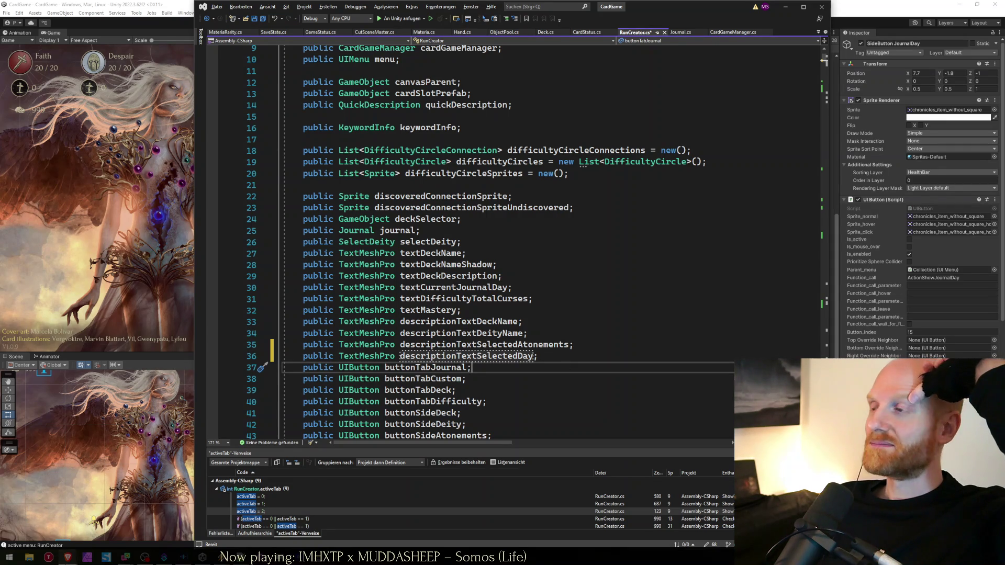
{"action": "mouse_move", "coordinate": [67, 557]}
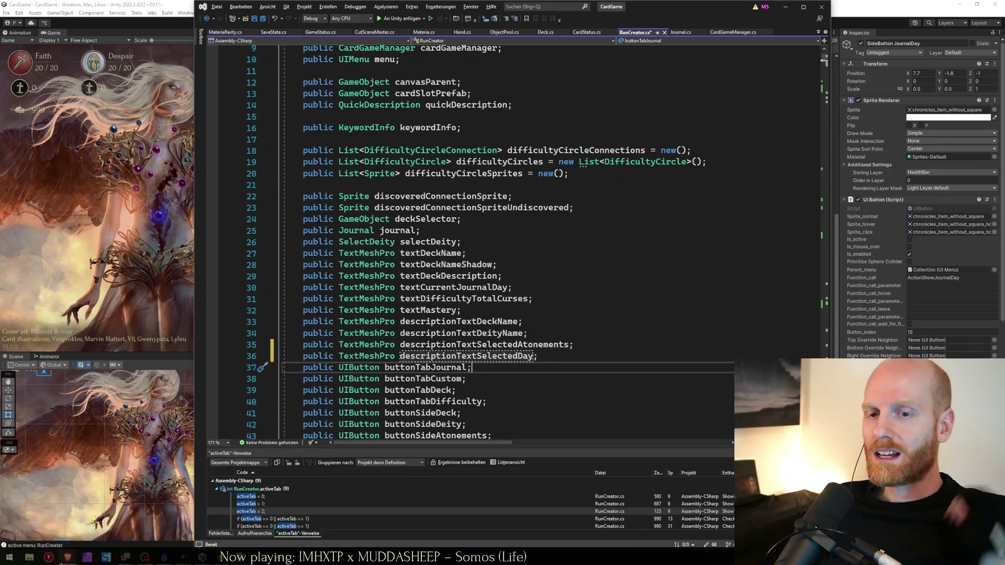
{"action": "left_click", "coordinate": [116, 530]}
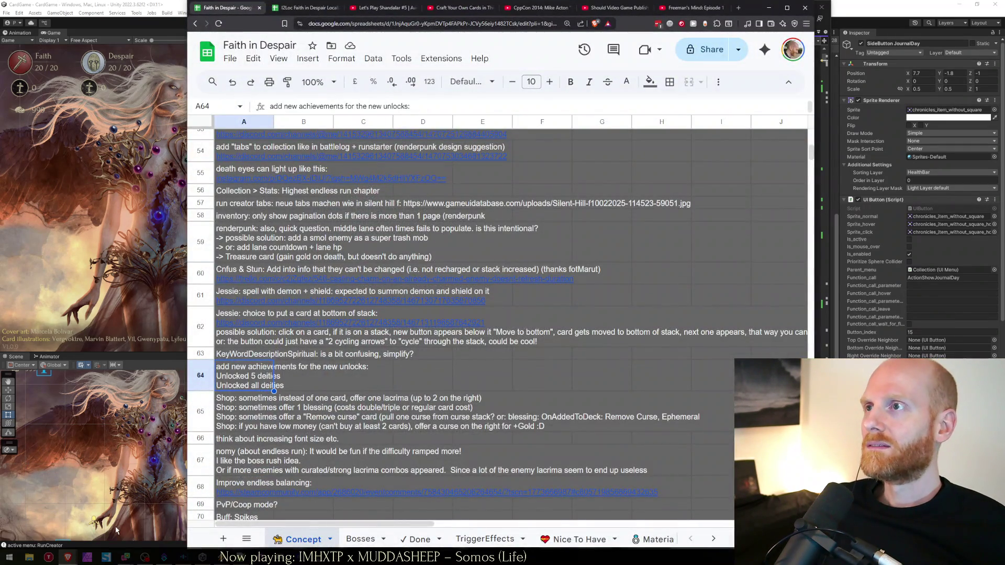
{"action": "key", "text": "ctrl+t"}
{"action": "type", "text": "moddb half"}
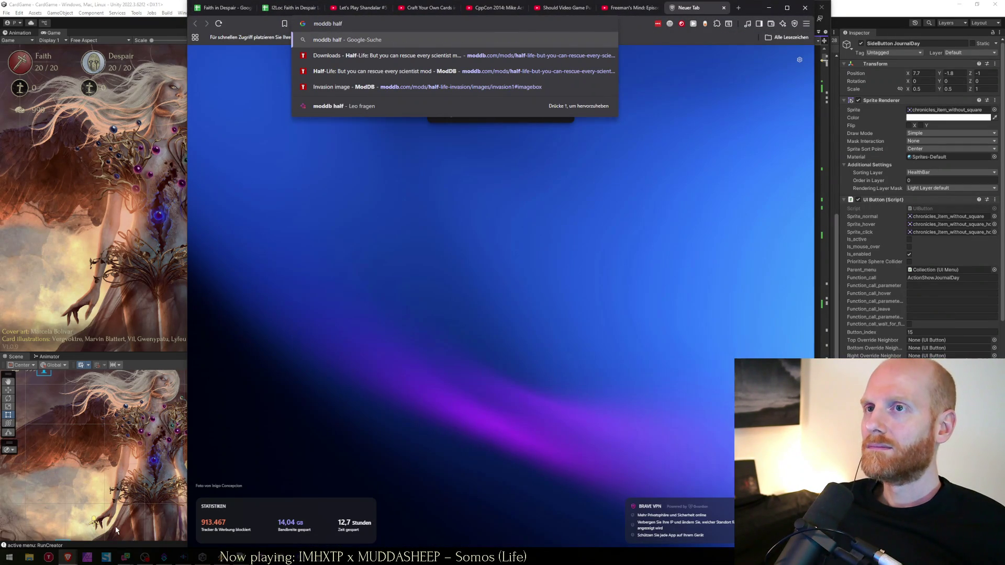
{"action": "type", "text": "life lemmings"}
Step: Search ModDB for the Half-Life Lemmings mod and browse its v1.0 release article and creator profile
{"action": "key", "text": "Return"}
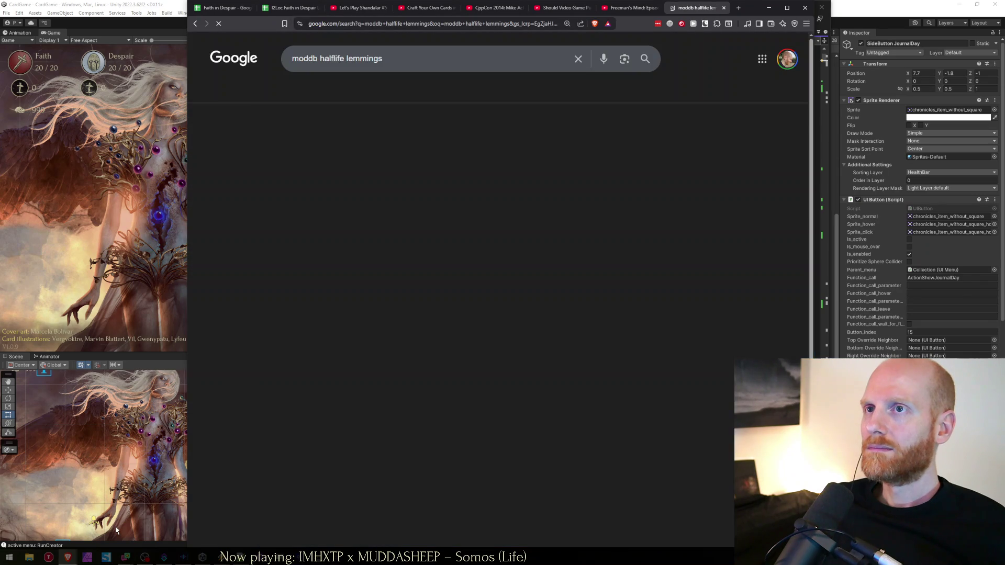
{"action": "left_click", "coordinate": [304, 327]}
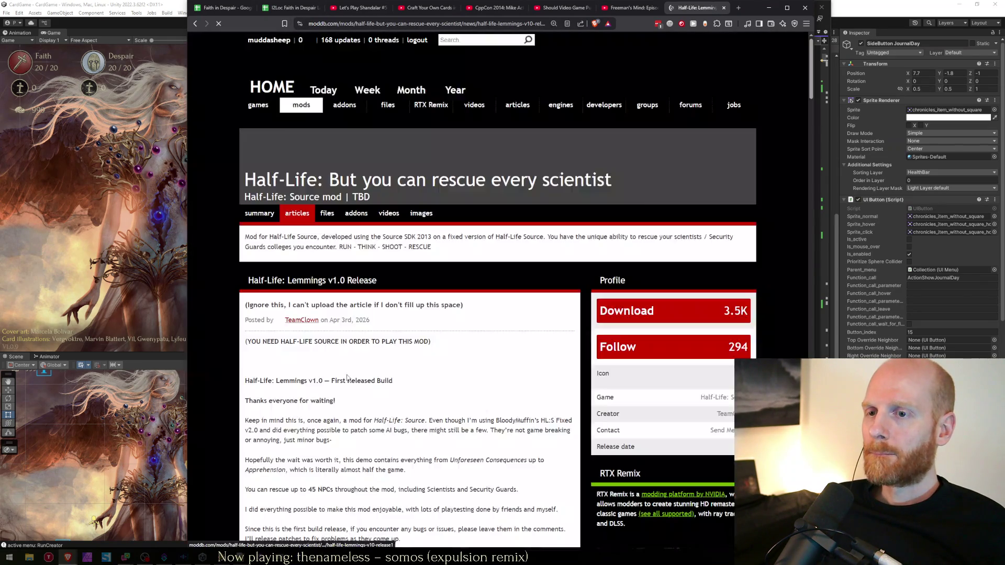
{"action": "scroll", "coordinate": [574, 251], "scroll_direction": "down", "scroll_amount": 4}
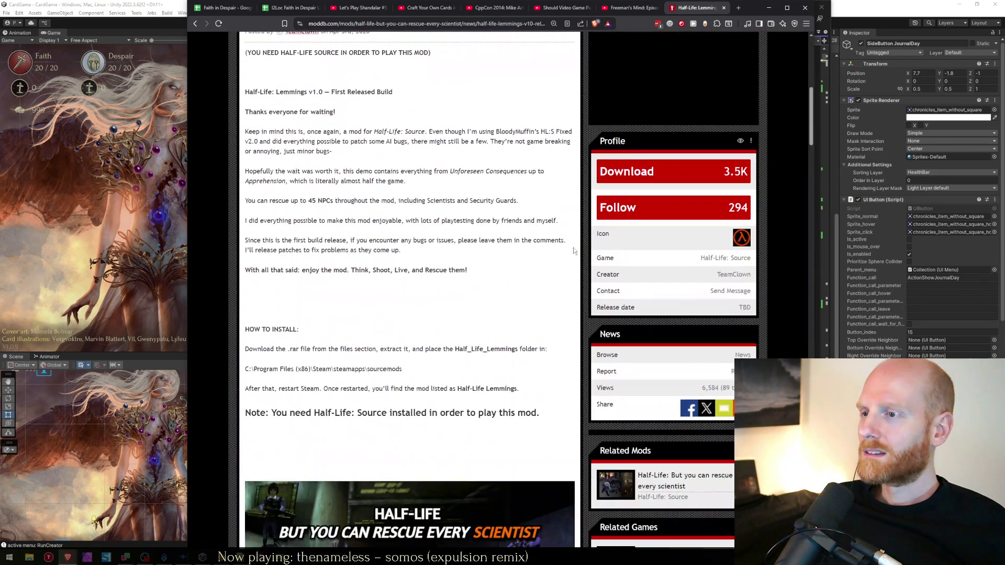
{"action": "left_click", "coordinate": [728, 278]}
{"action": "scroll", "coordinate": [564, 316], "scroll_direction": "down", "scroll_amount": 3}
{"action": "scroll", "coordinate": [564, 317], "scroll_direction": "down", "scroll_amount": 1}
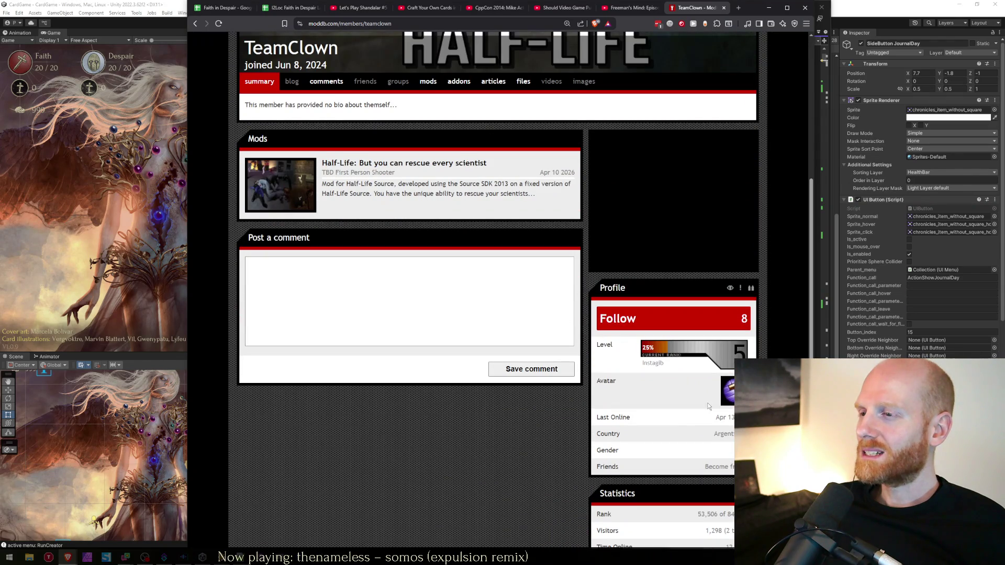
{"action": "scroll", "coordinate": [684, 433], "scroll_direction": "down", "scroll_amount": 1}
{"action": "scroll", "coordinate": [561, 353], "scroll_direction": "down", "scroll_amount": 1}
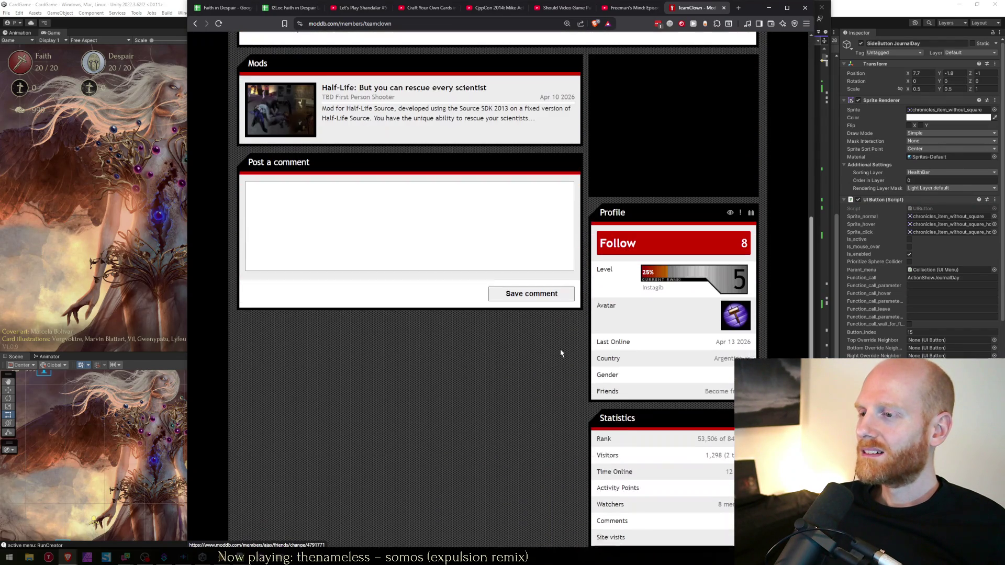
{"action": "right_click", "coordinate": [536, 330]}
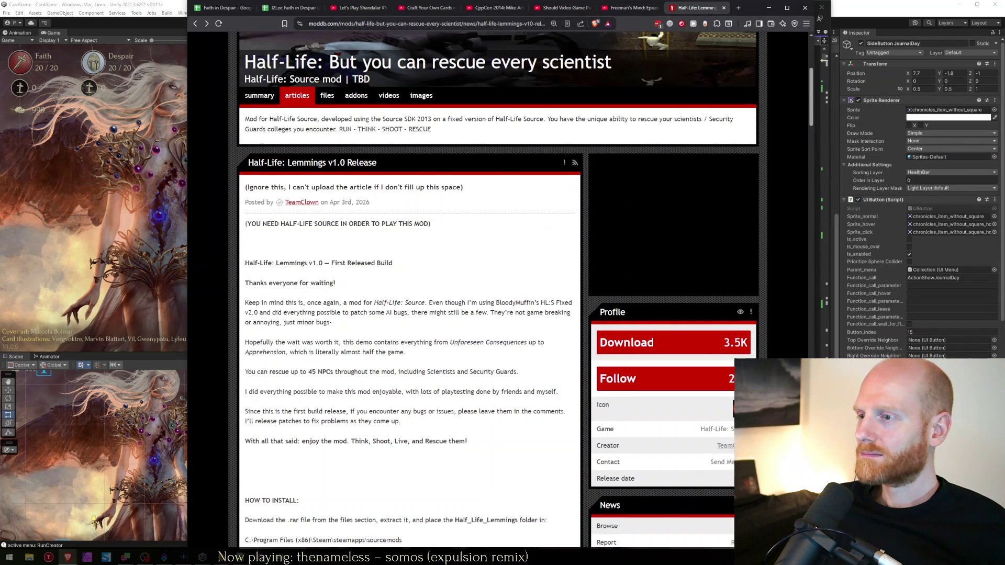
{"action": "scroll", "coordinate": [666, 343], "scroll_direction": "down", "scroll_amount": 7}
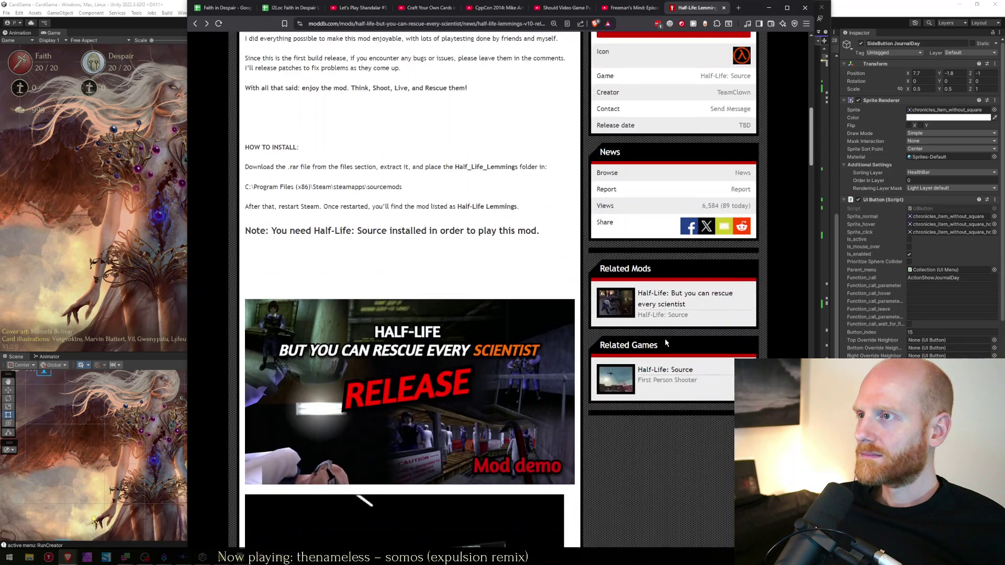
{"action": "scroll", "coordinate": [666, 342], "scroll_direction": "up", "scroll_amount": 10}
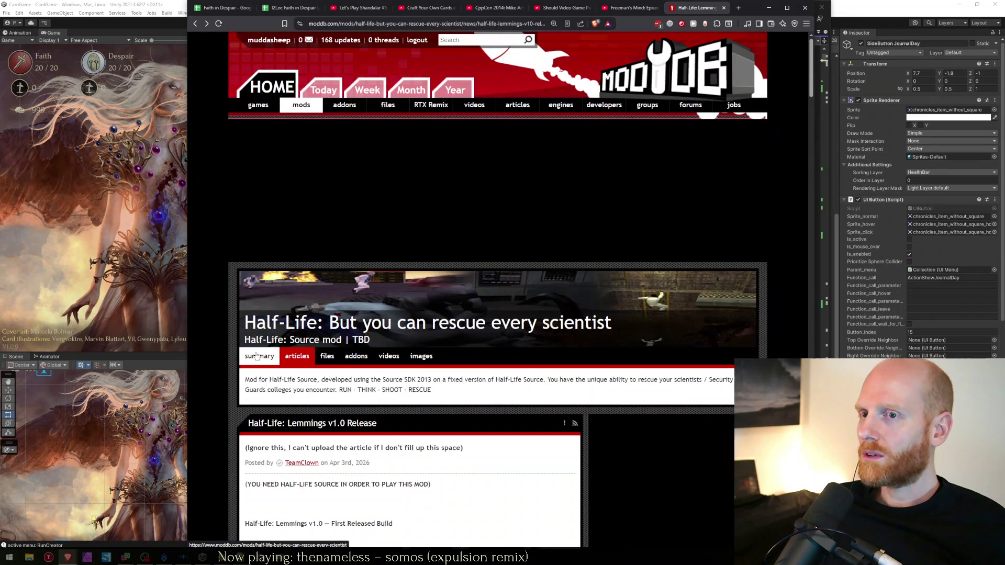
Step: Follow the Rescue Every Scientist mod from its summary page, then close the tab
{"action": "left_click", "coordinate": [257, 356]}
{"action": "scroll", "coordinate": [588, 336], "scroll_direction": "down", "scroll_amount": 6}
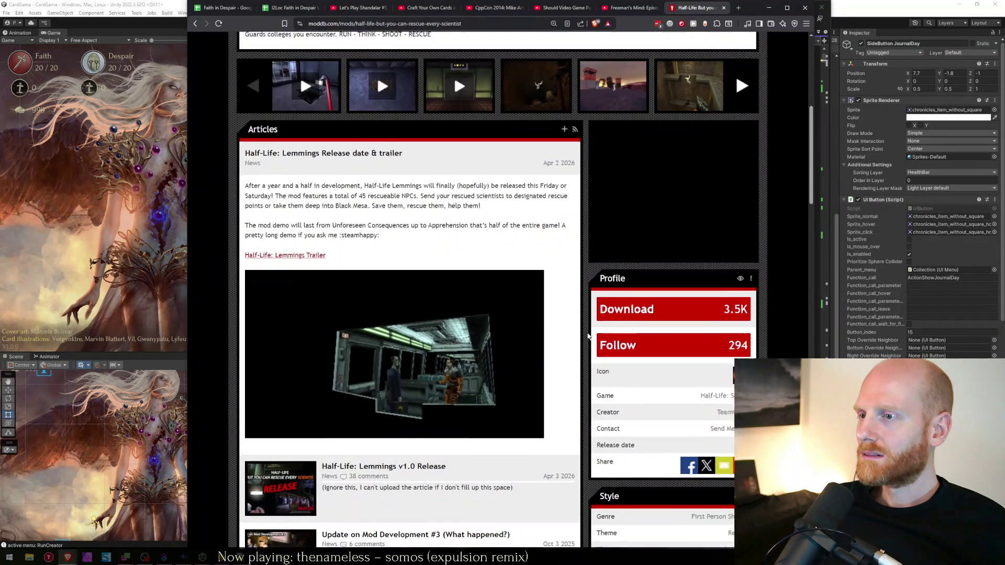
{"action": "scroll", "coordinate": [588, 336], "scroll_direction": "down", "scroll_amount": 1}
{"action": "left_click", "coordinate": [623, 269]}
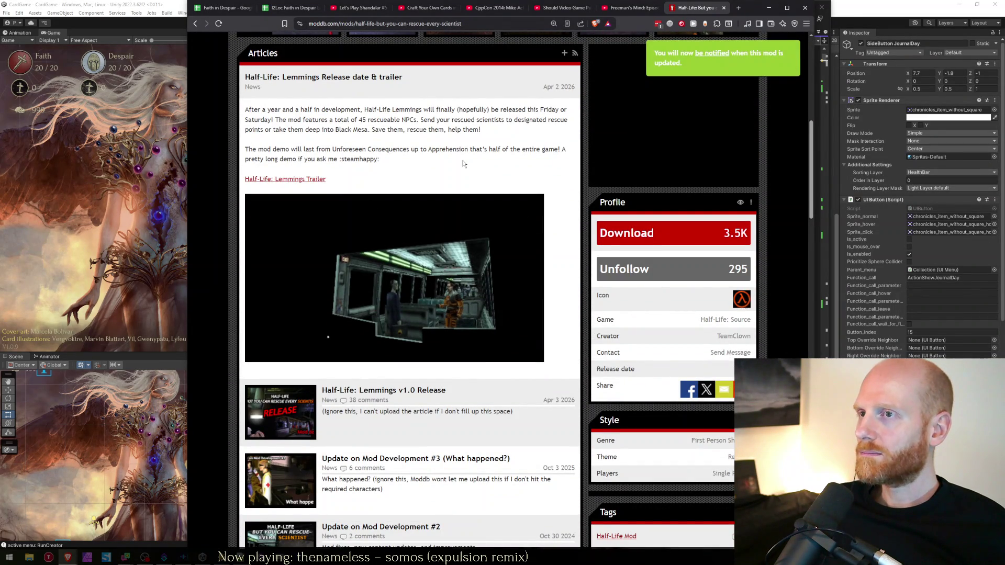
{"action": "key", "text": "ctrl+w"}
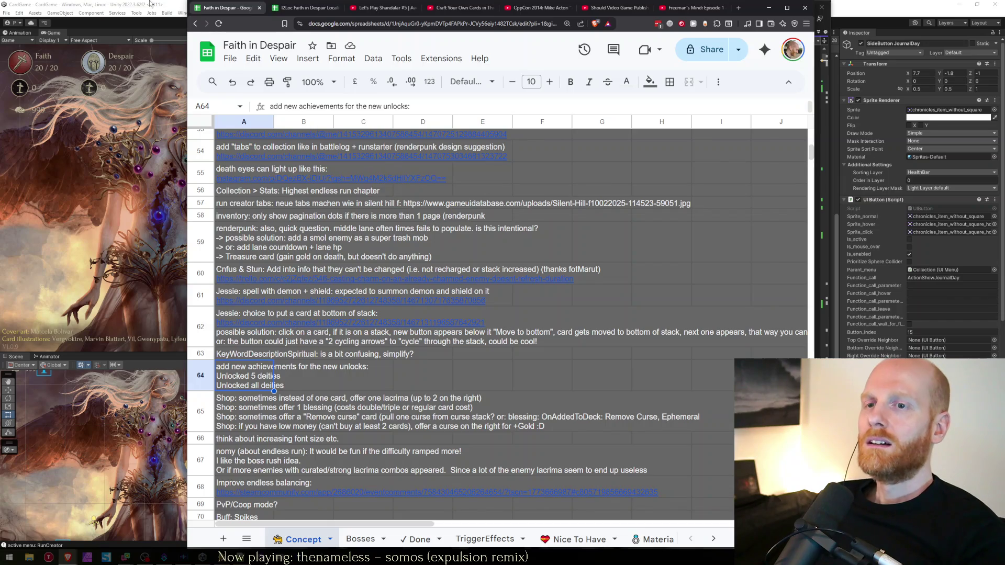
Step: Cycle through Unity and Visual Studio back to the browser and close the YouTube tab
{"action": "key", "text": "alt+Tab"}
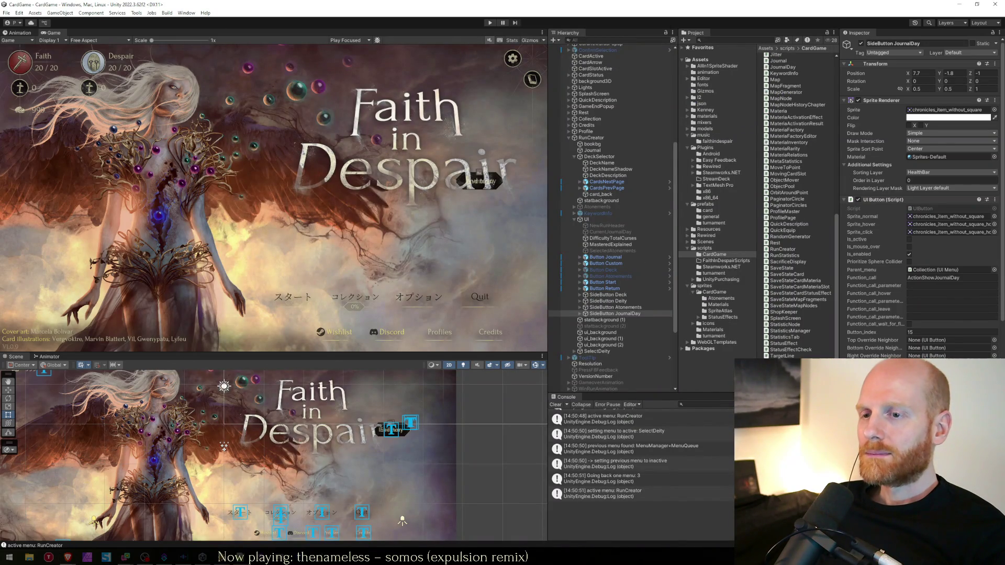
{"action": "key", "text": "alt+Tab"}
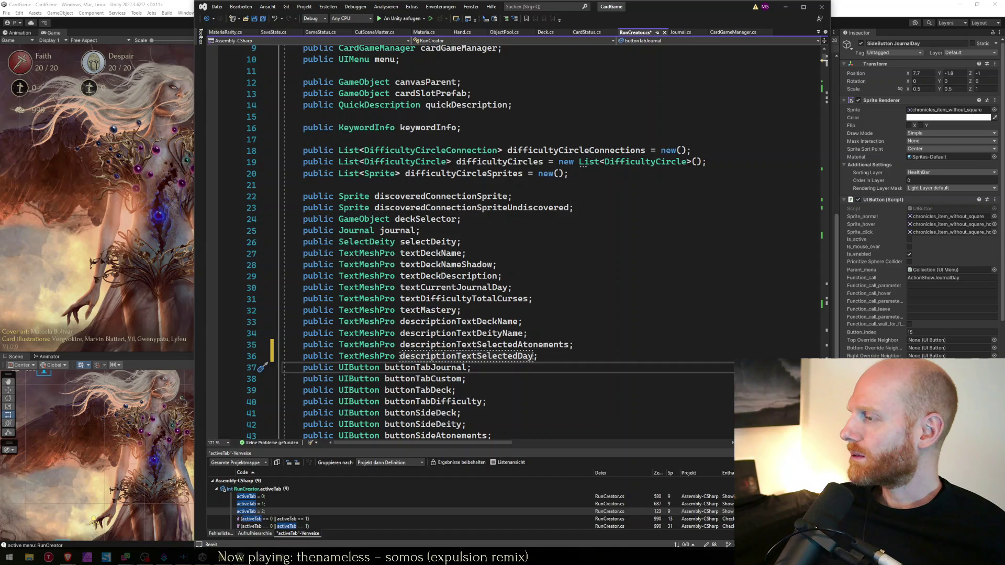
{"action": "key", "text": "alt+Tab"}
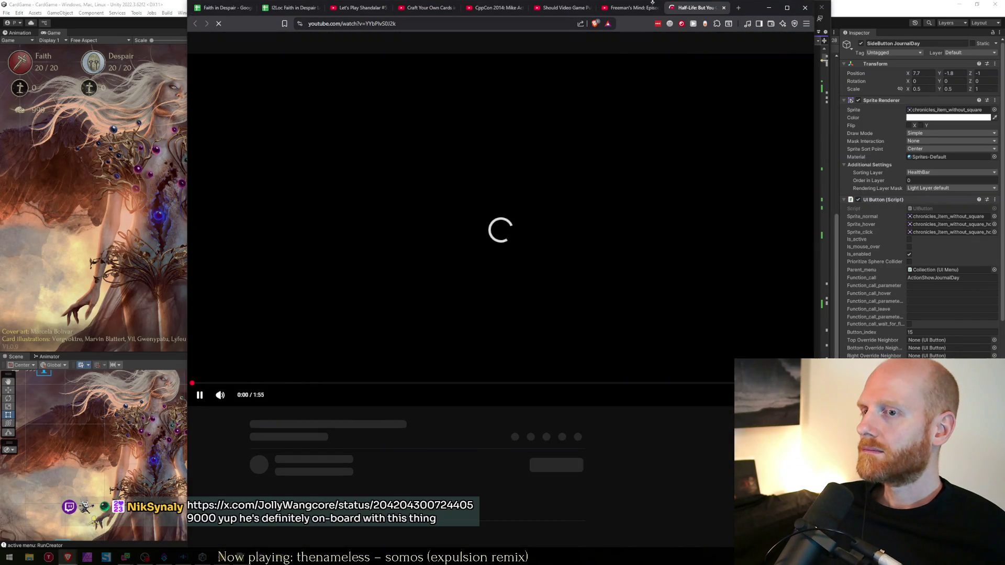
{"action": "key", "text": "ctrl+w"}
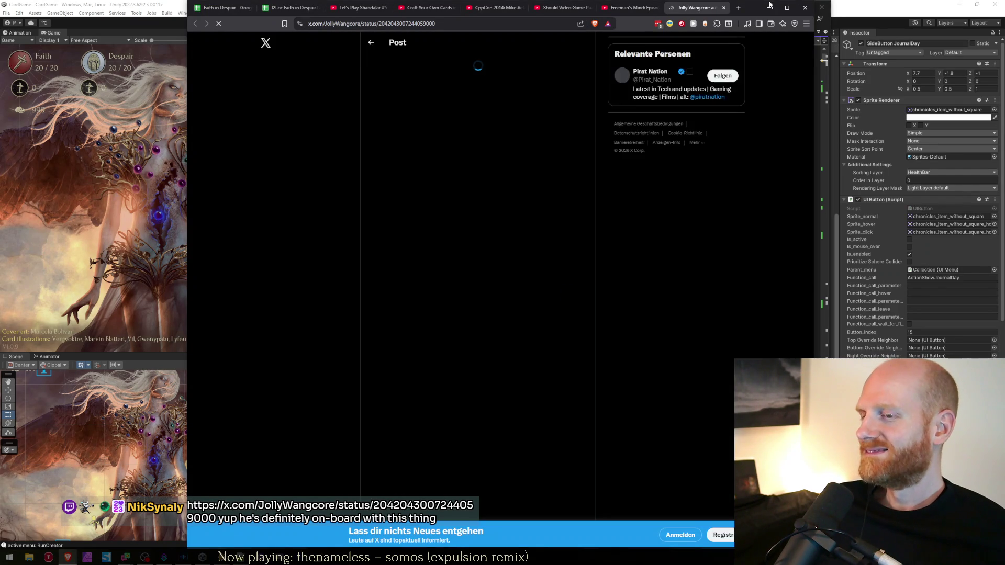
Step: Read the X post about the 40-minute Half-Life Lemmings video, then return to the Faith in Despair sheet
{"action": "mouse_move", "coordinate": [428, 92]}
{"action": "left_mouse_down"}
{"action": "mouse_move", "coordinate": [456, 93]}
{"action": "mouse_move", "coordinate": [419, 93]}
{"action": "mouse_move", "coordinate": [547, 99]}
{"action": "mouse_move", "coordinate": [548, 113]}
{"action": "left_mouse_up"}
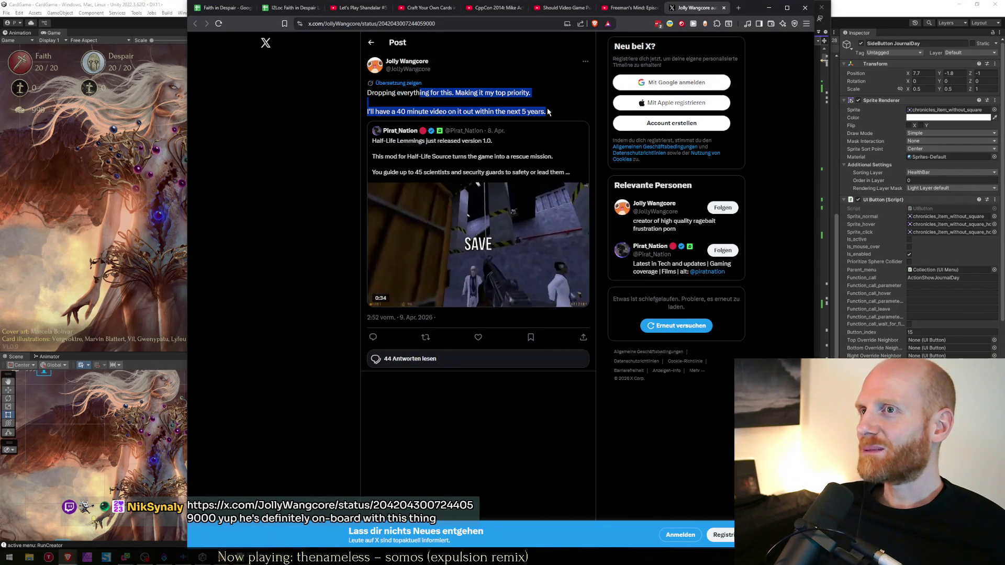
{"action": "left_click", "coordinate": [434, 113]}
{"action": "mouse_move", "coordinate": [434, 113]}
{"action": "left_mouse_down"}
{"action": "mouse_move", "coordinate": [561, 112]}
{"action": "mouse_move", "coordinate": [531, 93]}
{"action": "mouse_move", "coordinate": [491, 93]}
{"action": "left_mouse_up"}
{"action": "left_click", "coordinate": [560, 113]}
{"action": "left_click", "coordinate": [531, 93]}
{"action": "left_click", "coordinate": [549, 111]}
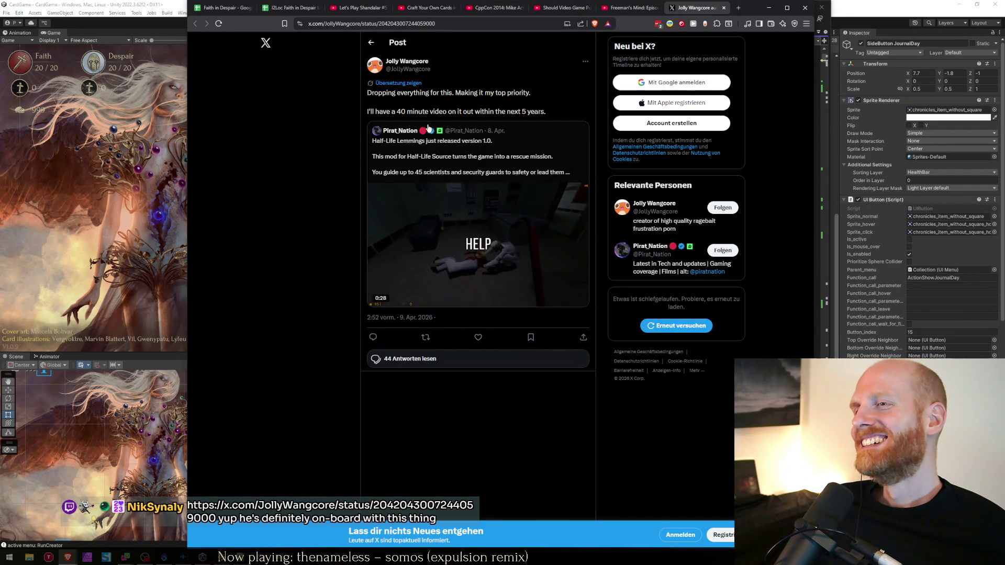
{"action": "left_click", "coordinate": [218, 9]}
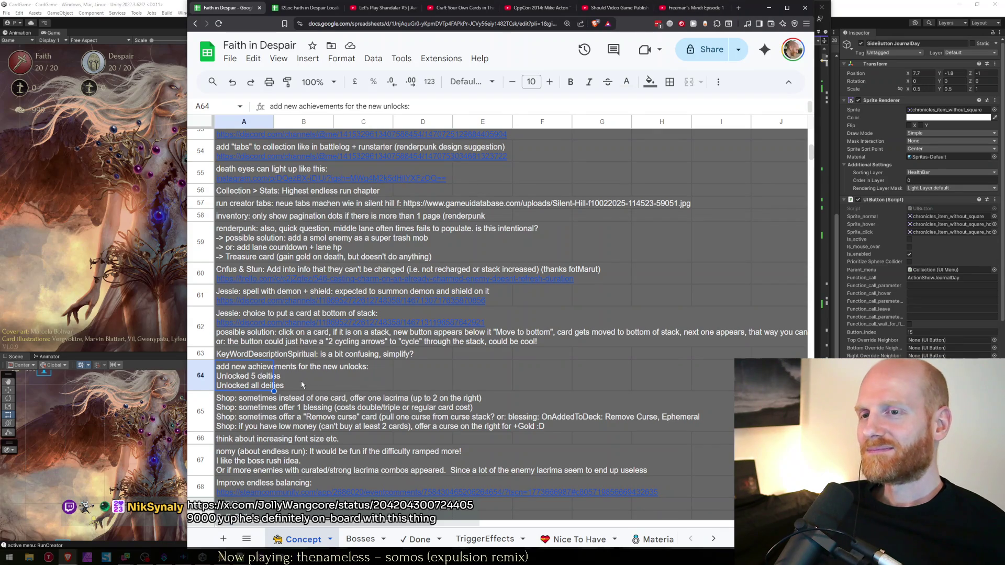
Step: Save RunCreator.cs with the new descriptionTextSelectedDay field, let Unity compile, and return to Visual Studio
{"action": "left_click", "coordinate": [134, 285]}
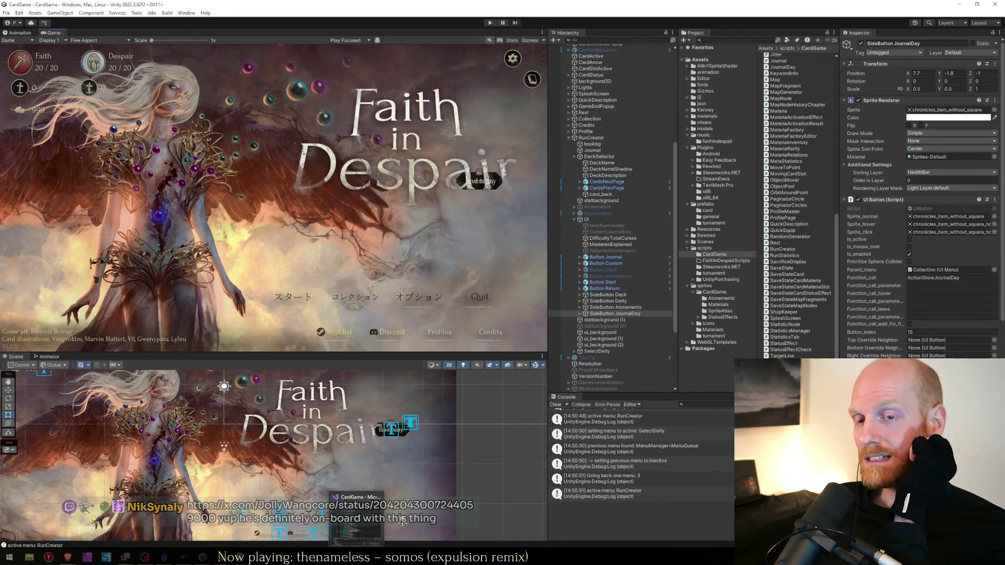
{"action": "left_click", "coordinate": [358, 515]}
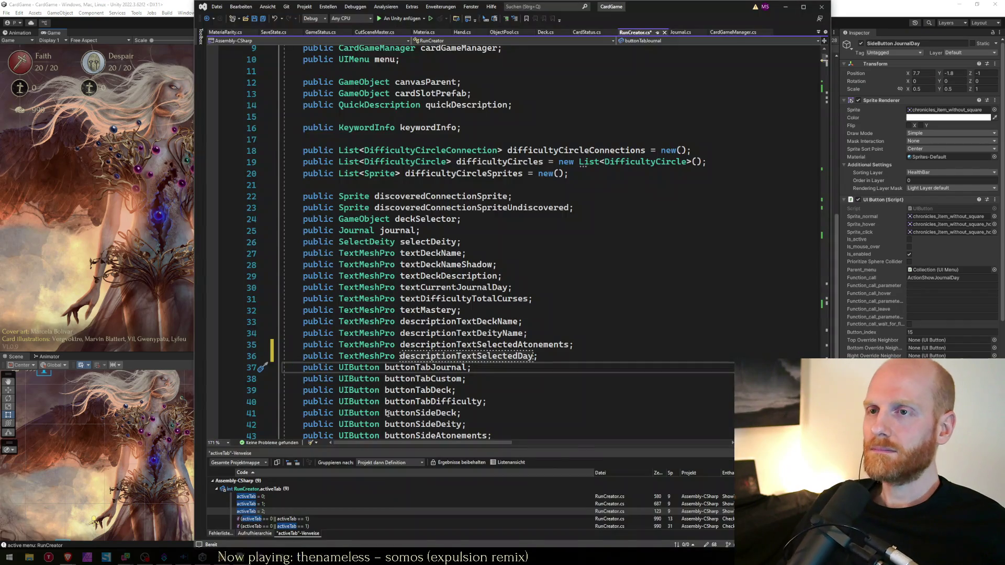
{"action": "key", "text": "ctrl+s"}
{"action": "left_click", "coordinate": [153, 169]}
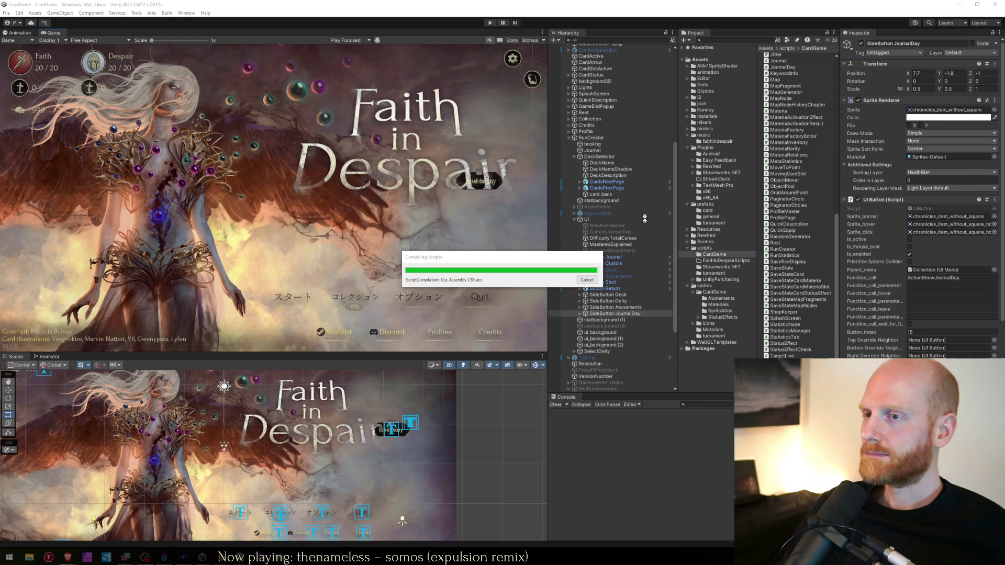
{"action": "left_click_drag", "start_coordinate": [548, 263], "coordinate": [487, 324]}
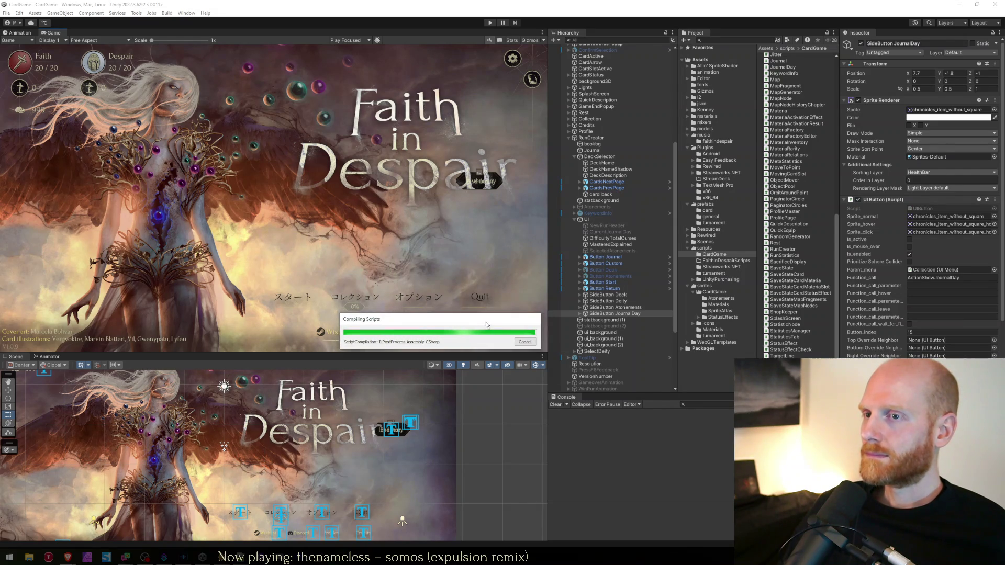
{"action": "key", "text": "alt+Tab"}
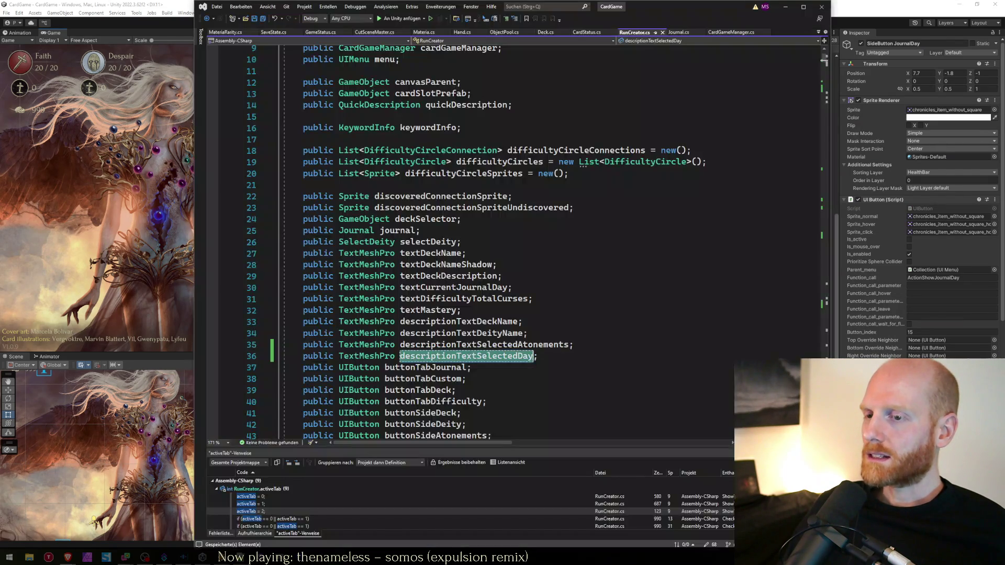
Step: Find all references to textCurrentJournalDay and jump to its use in ShowCurrentDayHeader
{"action": "double_click", "coordinate": [496, 356]}
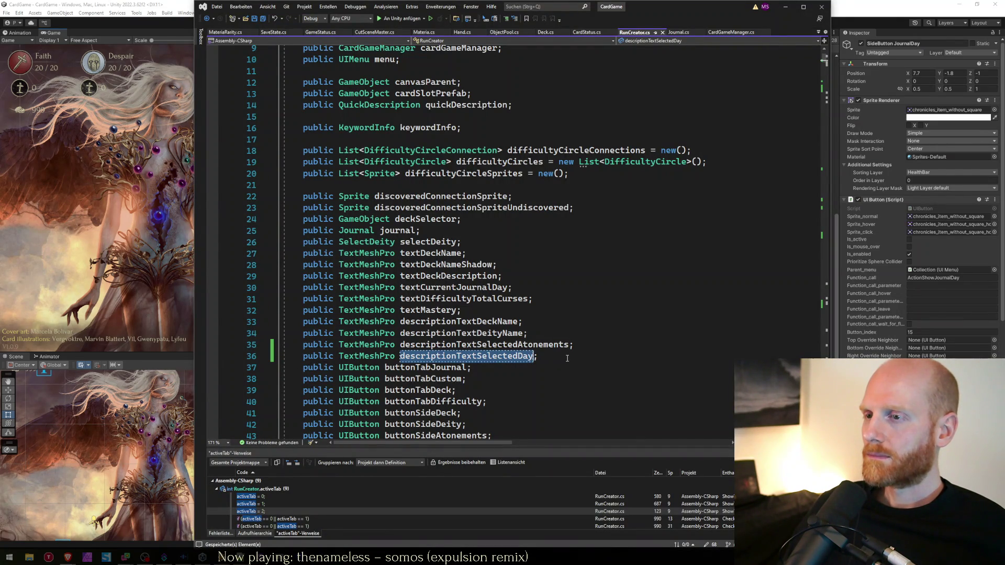
{"action": "left_click", "coordinate": [566, 358]}
{"action": "key", "text": "Up"}
{"action": "key", "text": "Up"}
{"action": "key", "text": "Up"}
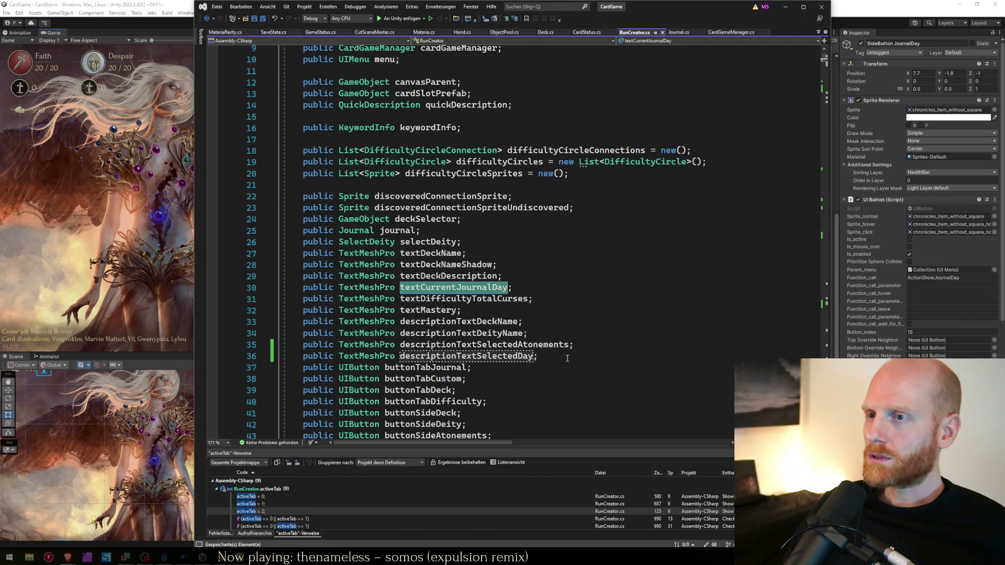
{"action": "right_click", "coordinate": [481, 289]}
{"action": "left_click", "coordinate": [515, 356]}
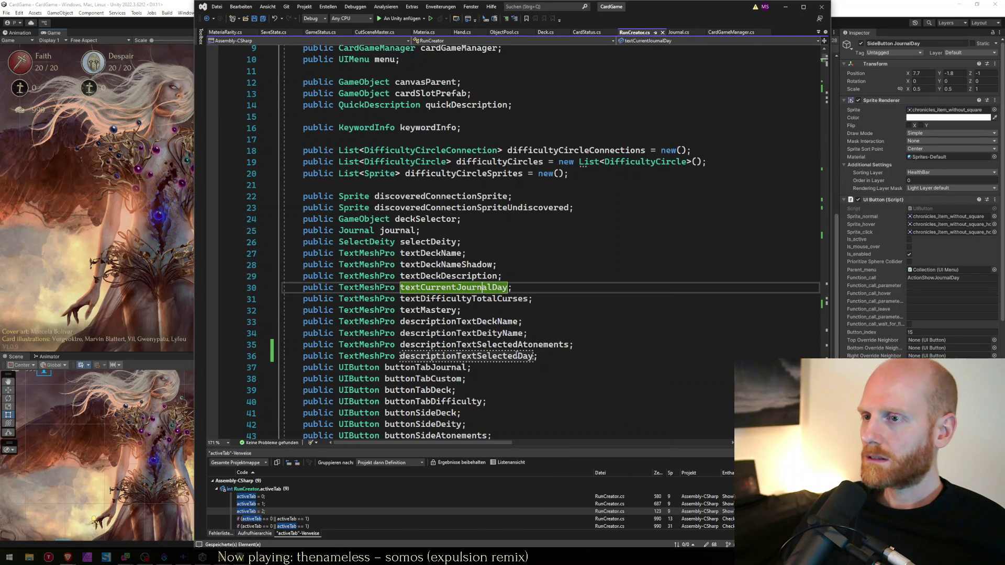
{"action": "double_click", "coordinate": [295, 512]}
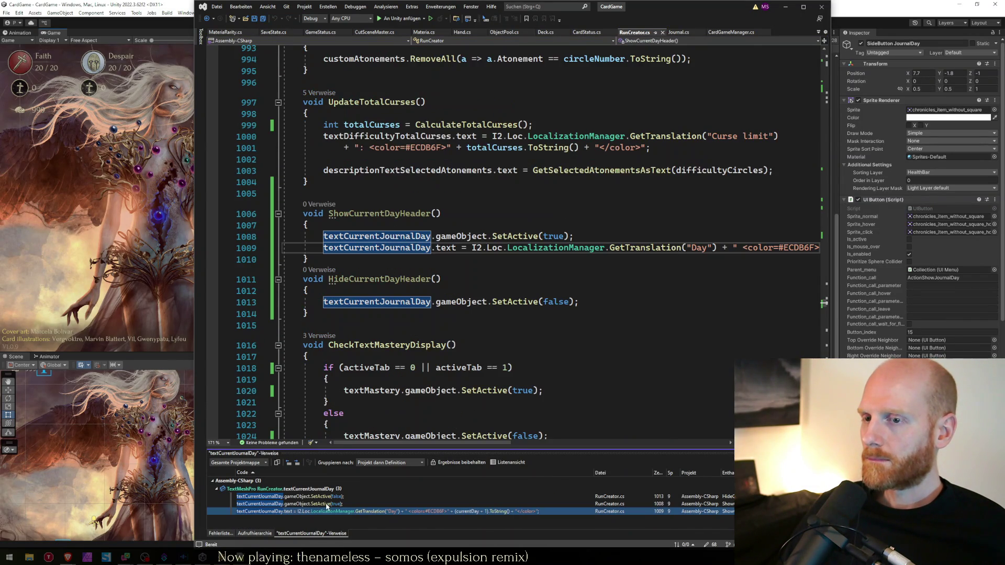
Step: Add a new line after line 1009 beginning 'descriptionTextSelectedDay.' to bring up IntelliSense
{"action": "key", "text": "End"}
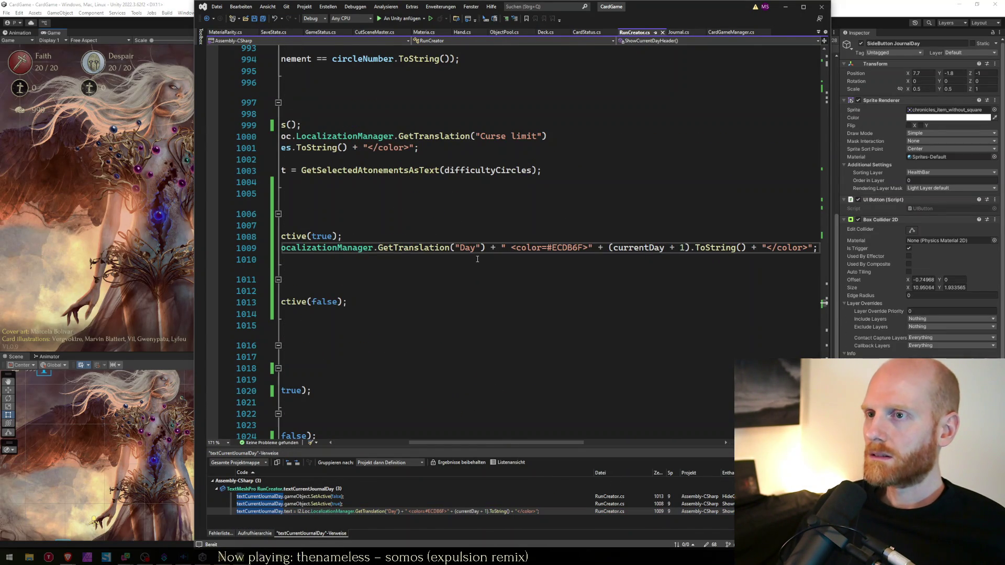
{"action": "key", "text": "Home"}
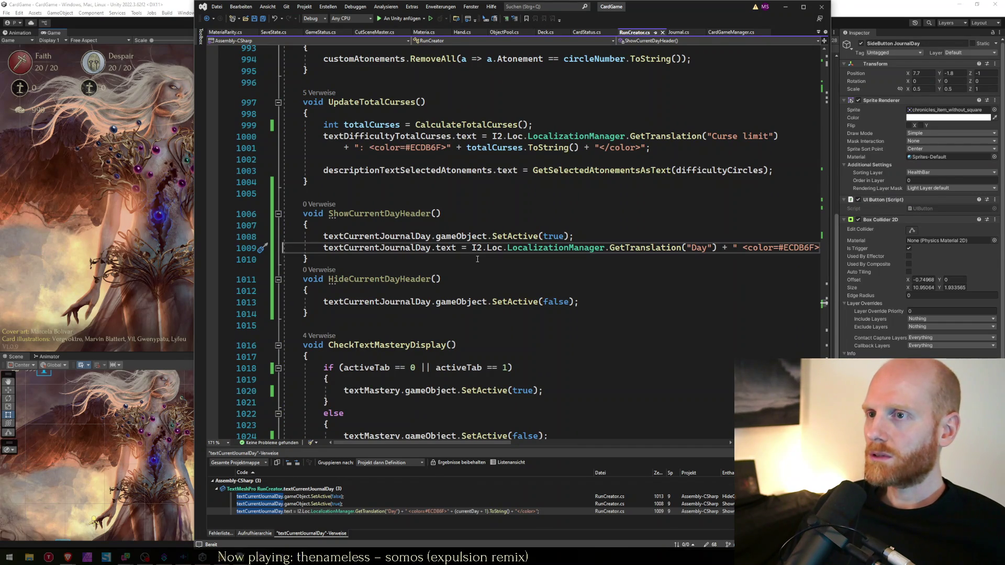
{"action": "key", "text": "End"}
{"action": "key", "text": "Return"}
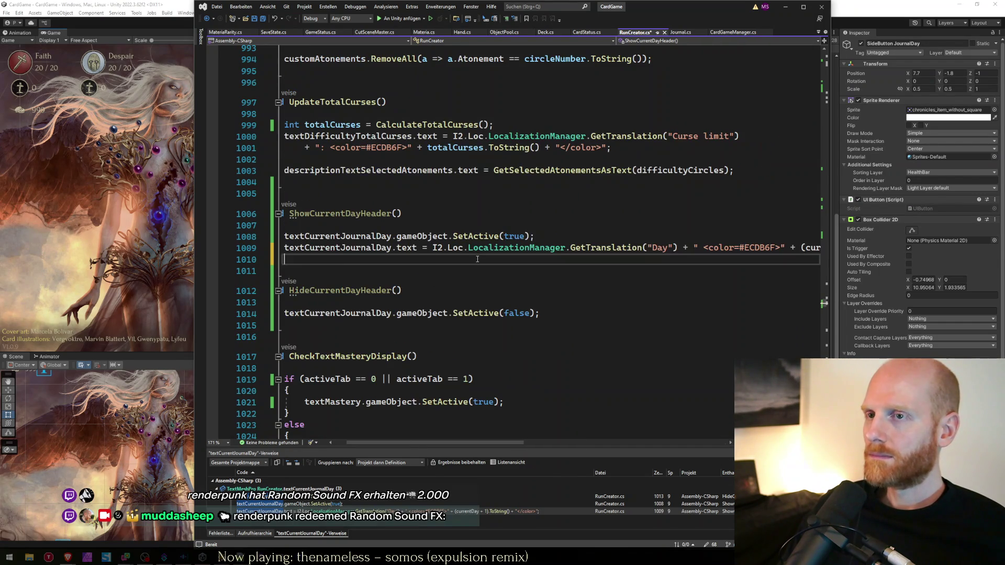
{"action": "type", "text": "descriptionTextSelectedDay."}
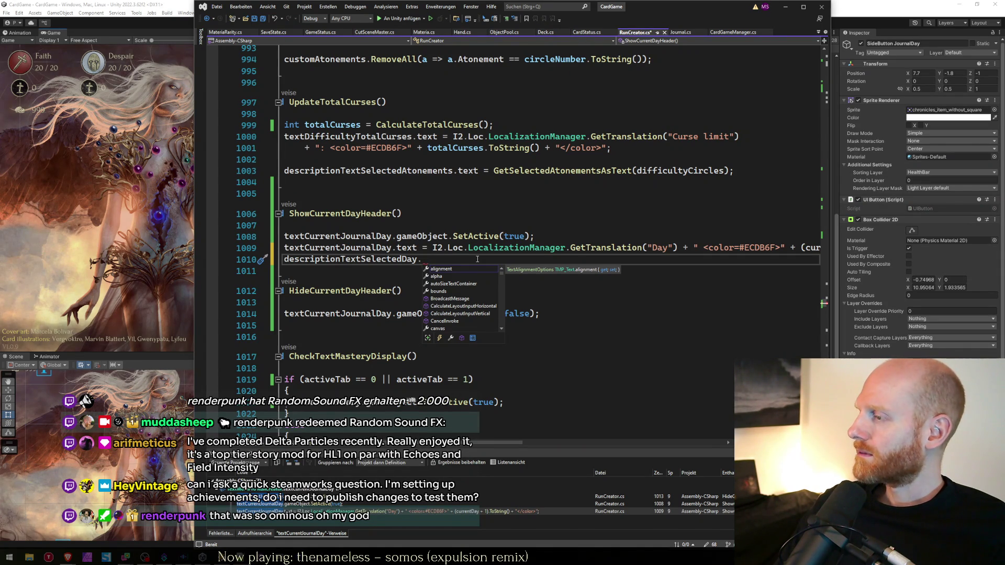
{"action": "key", "text": "alt+Tab"}
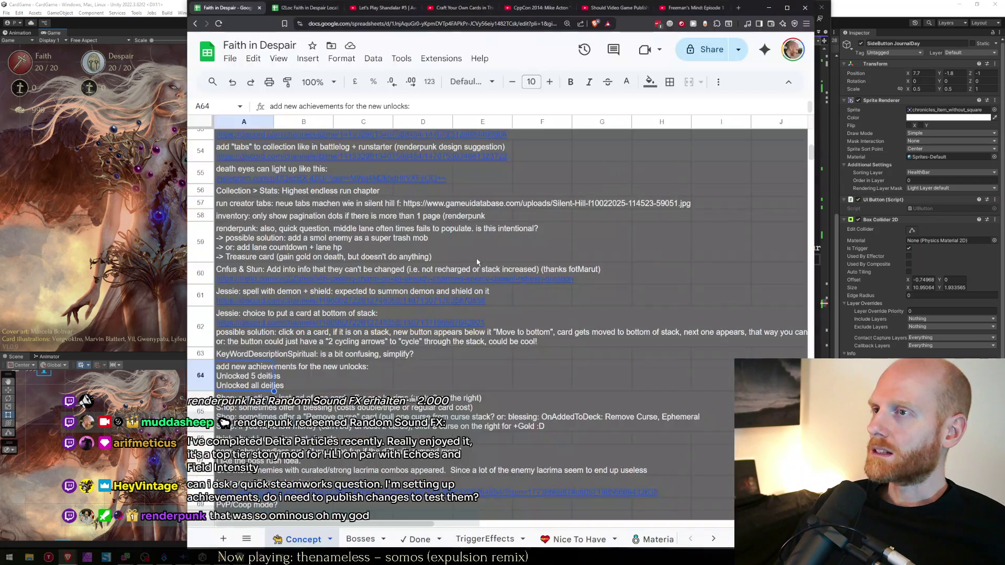
Step: Search for the Delta Particles ModDB page and open its image gallery
{"action": "key", "text": "ctrl+t"}
{"action": "type", "text": "dielta particles"}
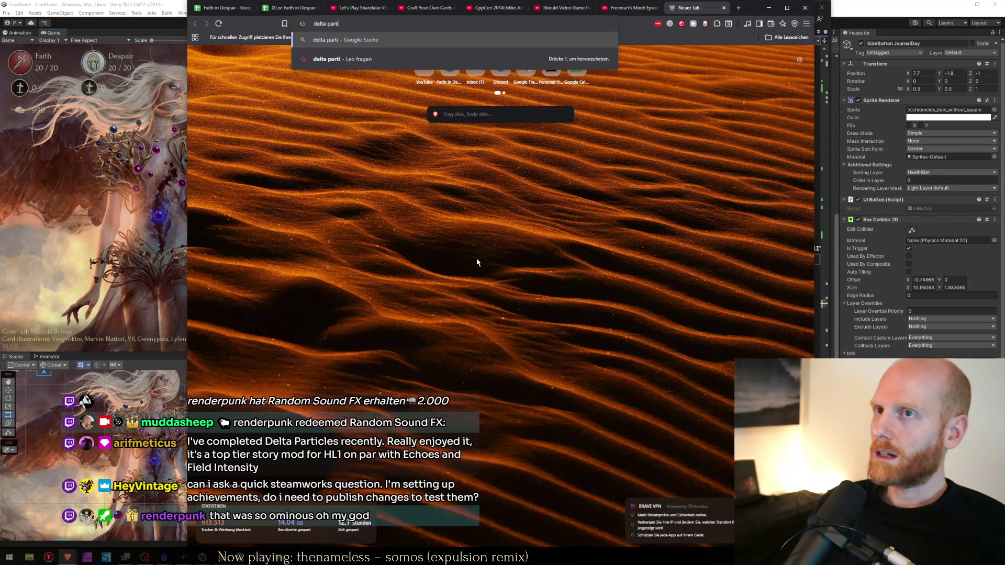
{"action": "type", "text": " moddb"}
{"action": "key", "text": "Return"}
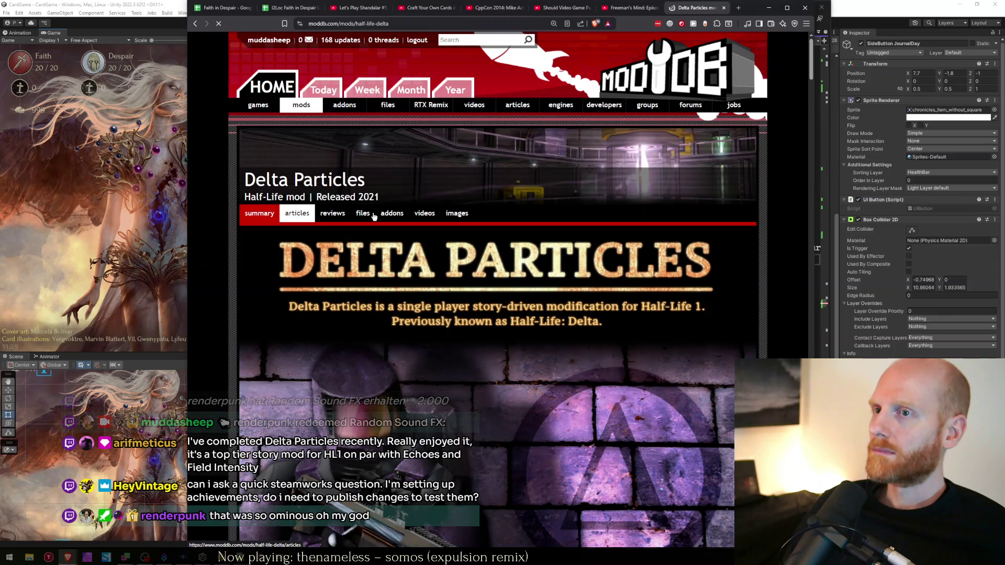
{"action": "left_click", "coordinate": [456, 213]}
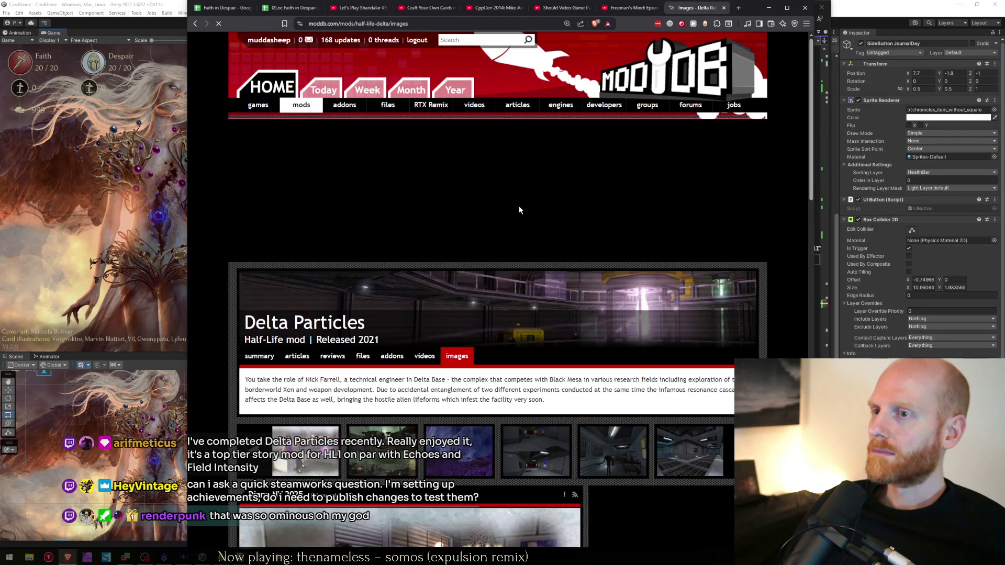
Step: View the Green Xen HD sky, blue Xen, Diana NY 2025 and fourth screenshots, then return to the spreadsheet
{"action": "scroll", "coordinate": [471, 341], "scroll_direction": "down", "scroll_amount": 3}
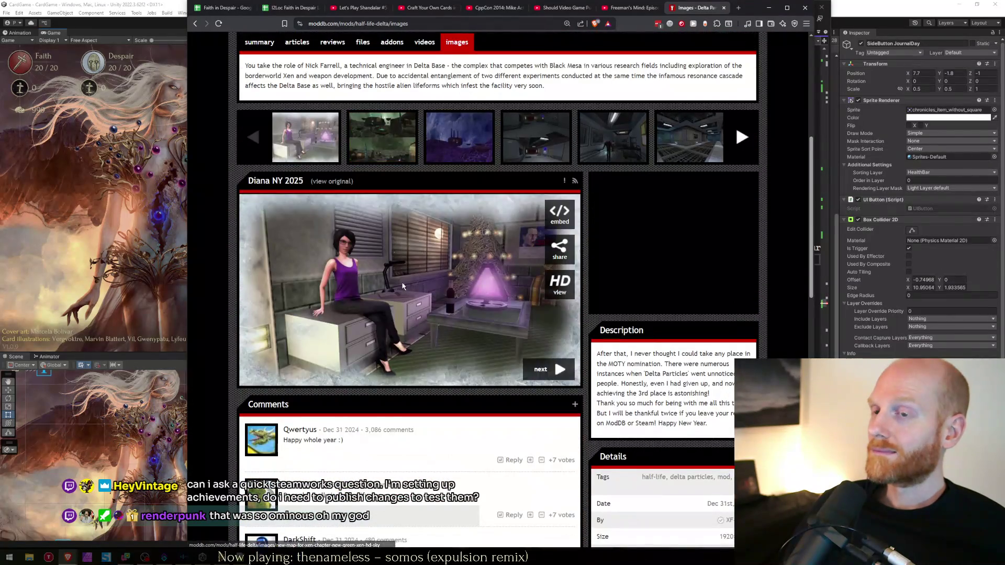
{"action": "left_click", "coordinate": [392, 125]}
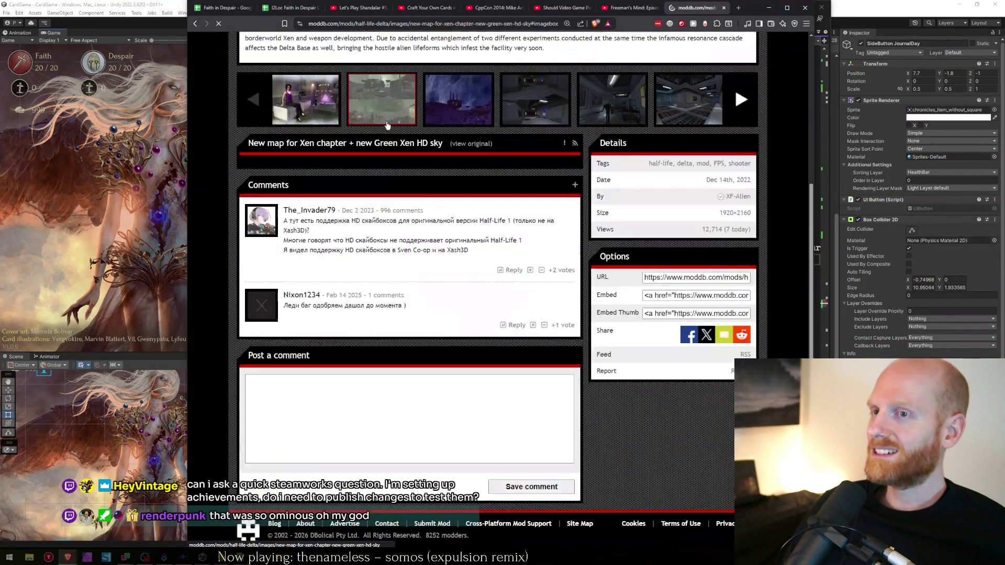
{"action": "left_click", "coordinate": [444, 184]}
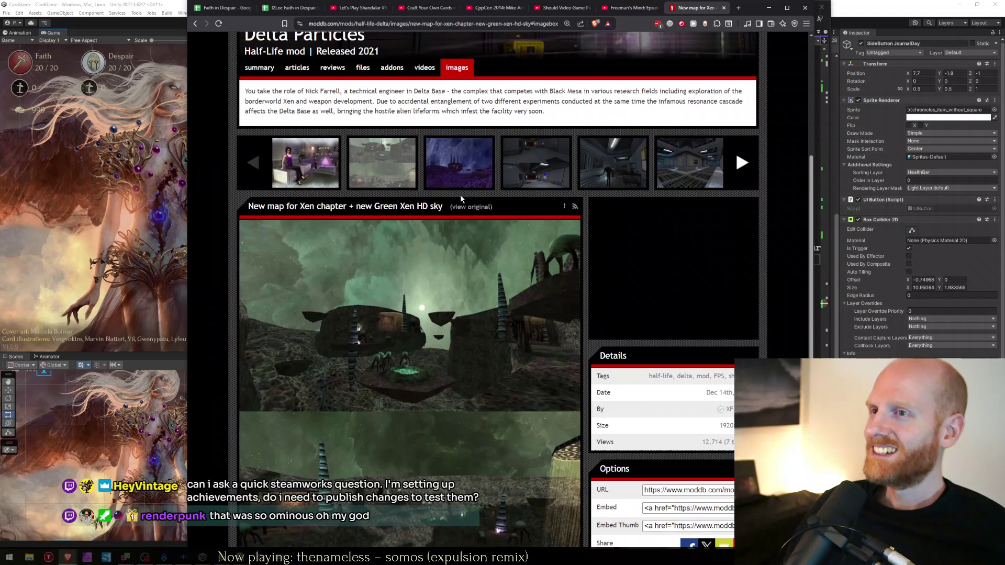
{"action": "scroll", "coordinate": [443, 183], "scroll_direction": "up", "scroll_amount": 3}
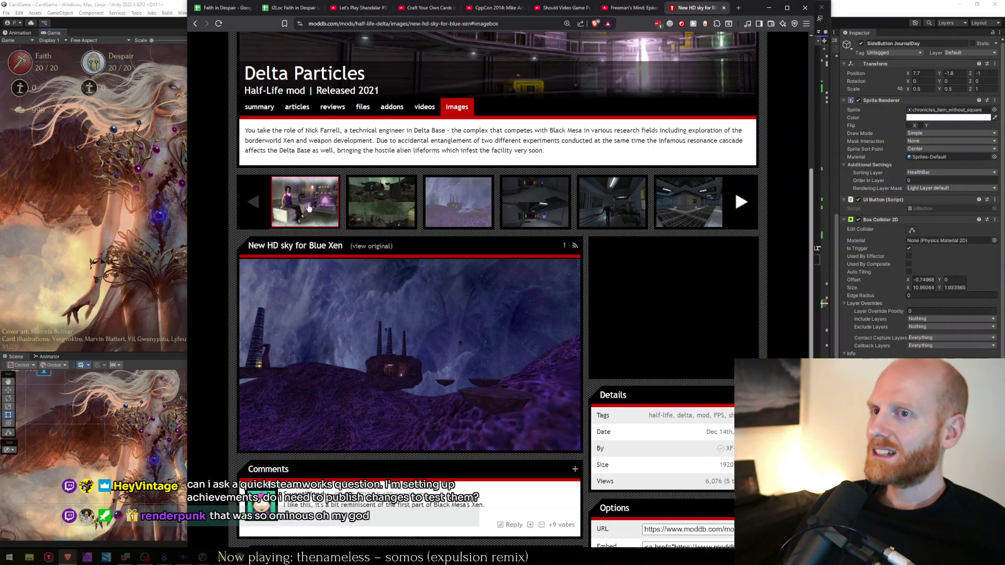
{"action": "left_click", "coordinate": [307, 209]}
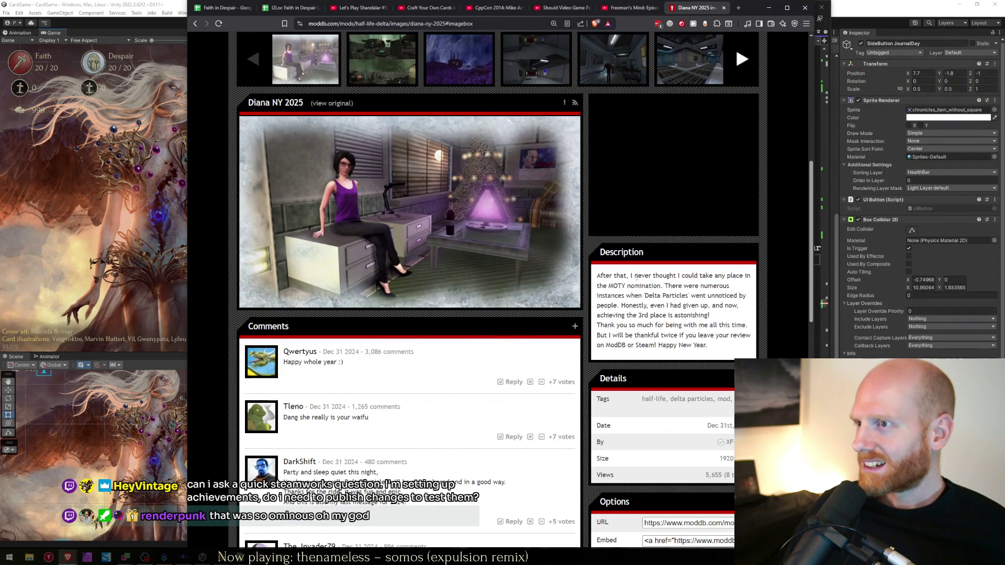
{"action": "scroll", "coordinate": [479, 345], "scroll_direction": "down", "scroll_amount": 4}
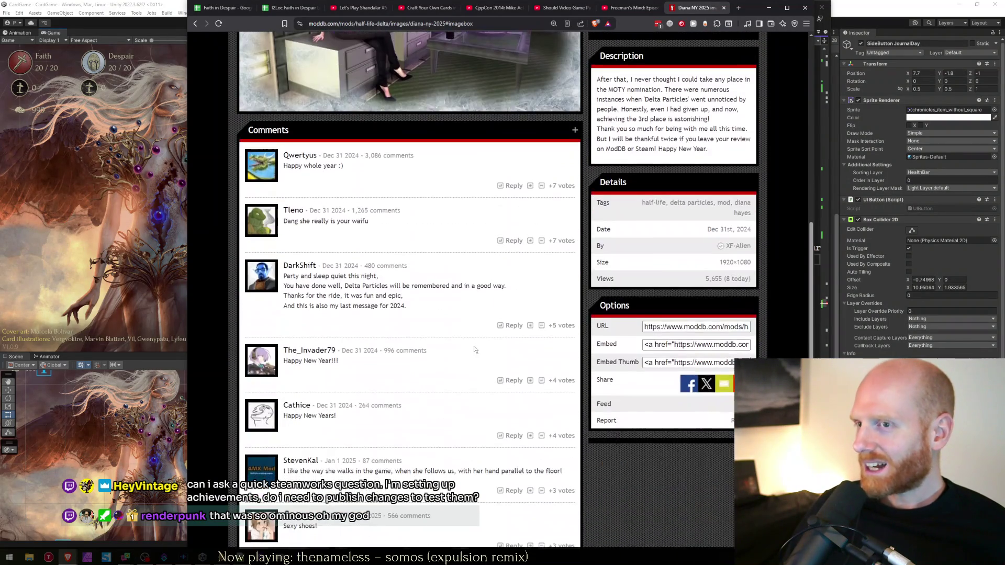
{"action": "scroll", "coordinate": [502, 261], "scroll_direction": "up", "scroll_amount": 5}
{"action": "left_click", "coordinate": [530, 155]}
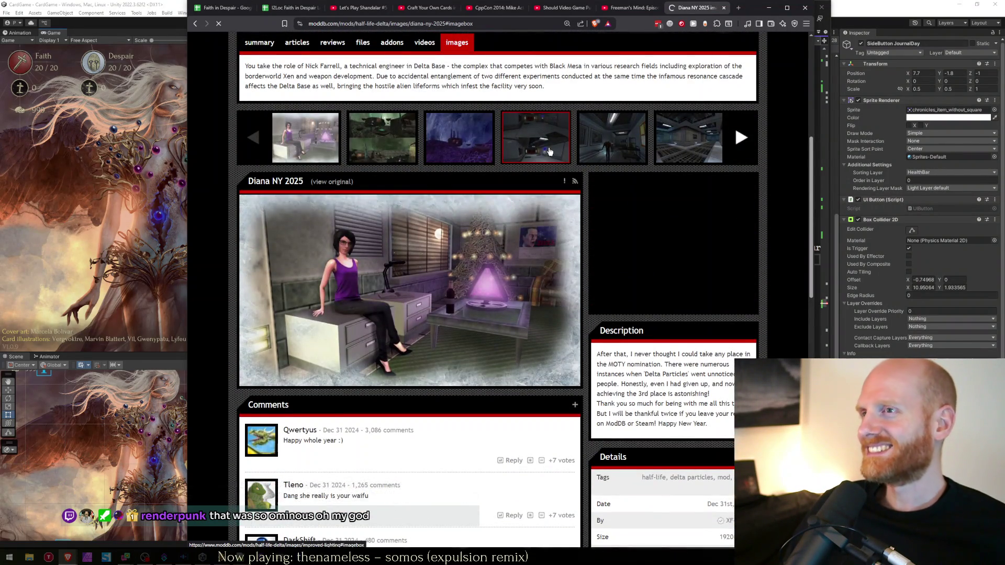
{"action": "scroll", "coordinate": [598, 198], "scroll_direction": "up", "scroll_amount": 3}
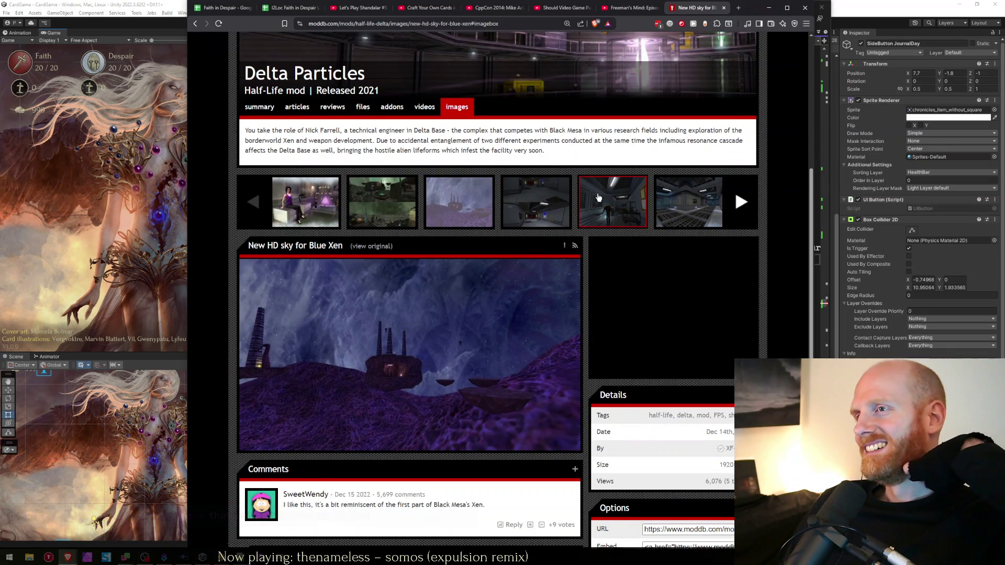
{"action": "left_click", "coordinate": [262, 110]}
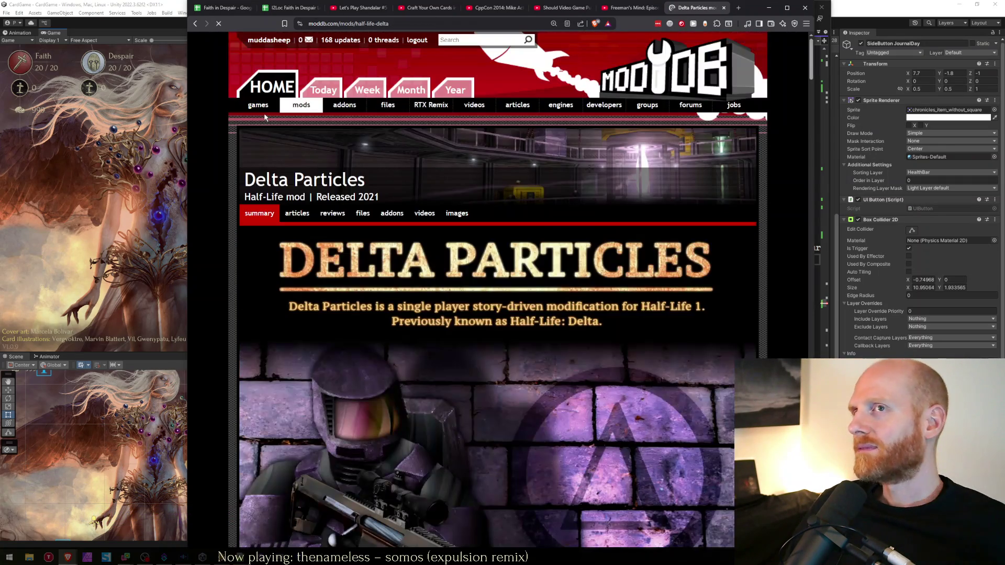
{"action": "key", "text": "ctrl+1"}
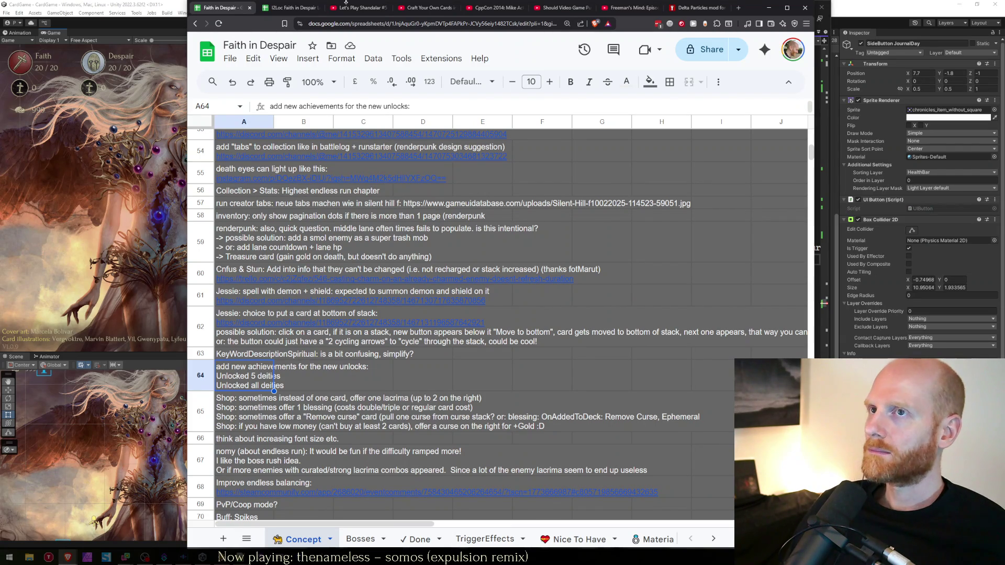
Step: Open the Faith in Despair store page and open its App Landing Page from the admin options
{"action": "key", "text": "ctrl+t"}
{"action": "type", "text": "store"}
{"action": "key", "text": "Return"}
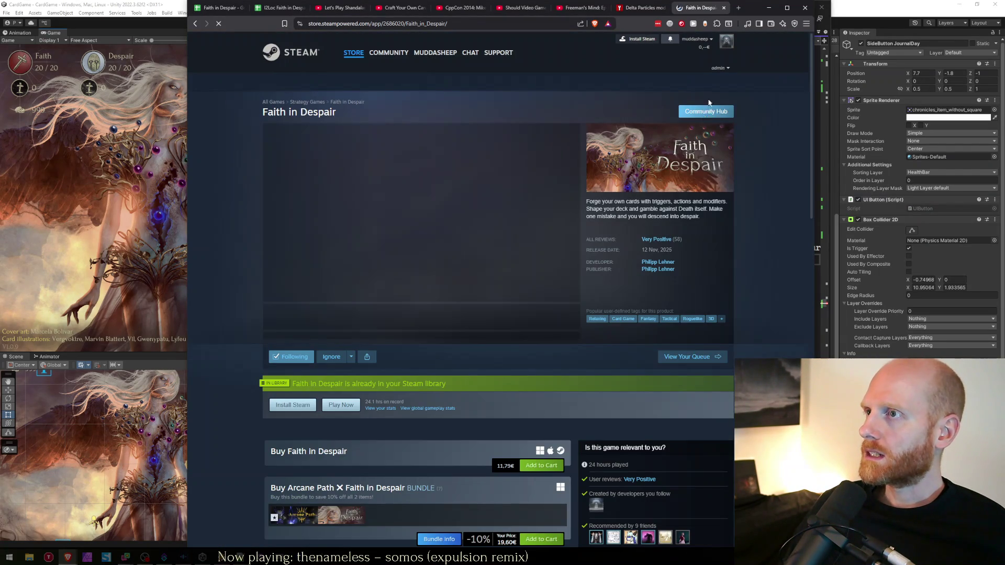
{"action": "left_click", "coordinate": [718, 68]}
{"action": "middle_click", "coordinate": [685, 87]}
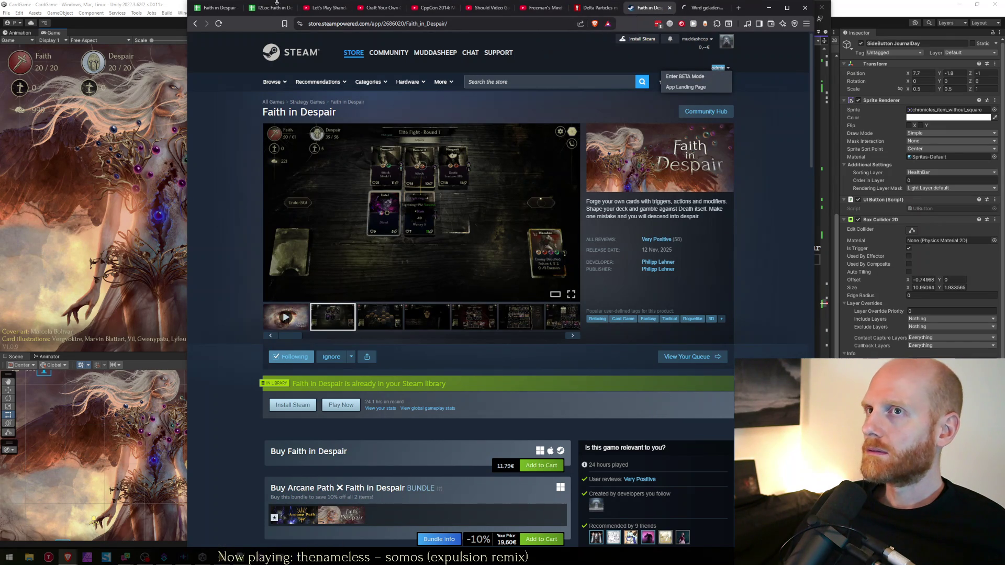
{"action": "left_click", "coordinate": [670, 7]}
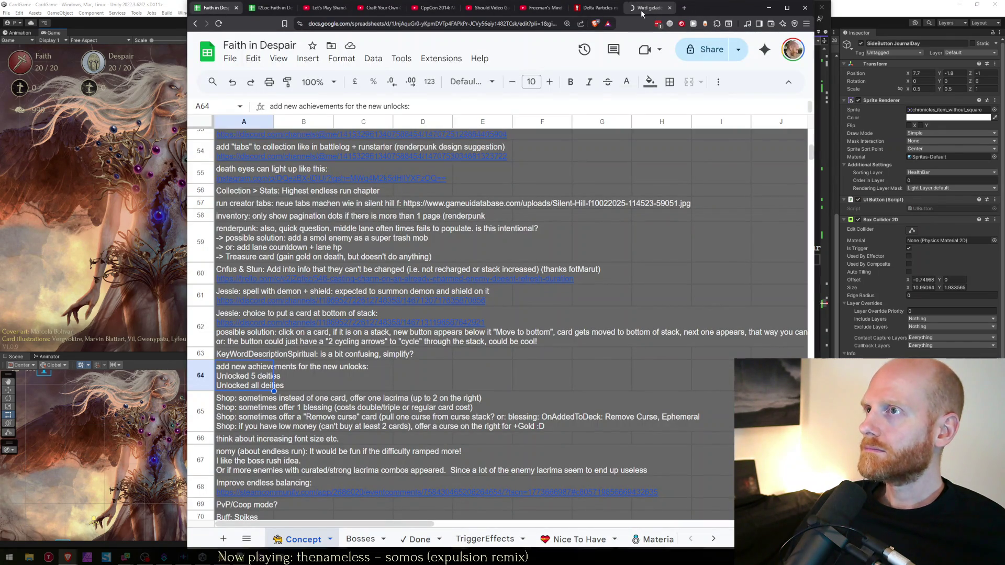
{"action": "left_click", "coordinate": [645, 11]}
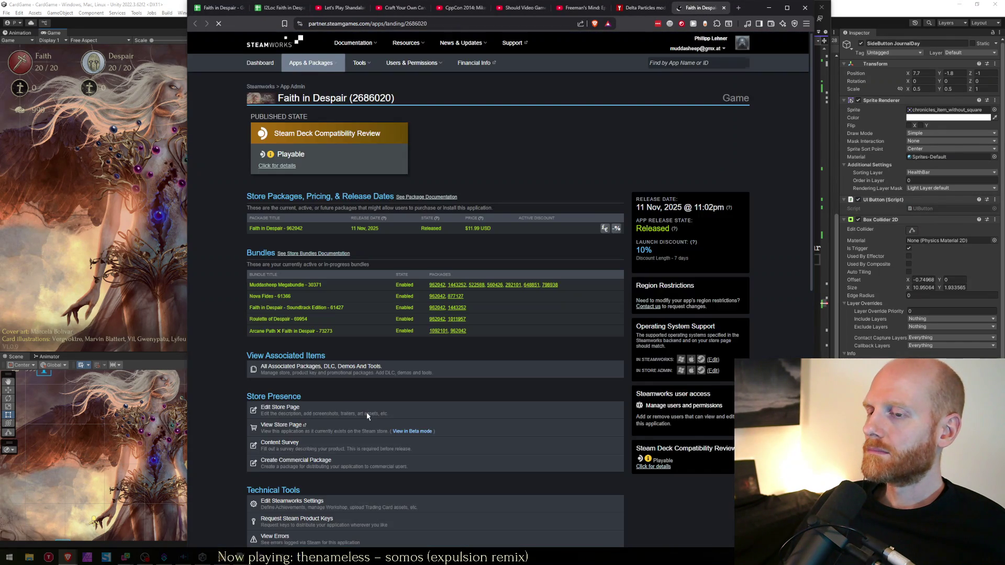
Step: Open Stats & Achievements > Achievements and scroll through the list of 30 achievements
{"action": "scroll", "coordinate": [286, 426], "scroll_direction": "down", "scroll_amount": 4}
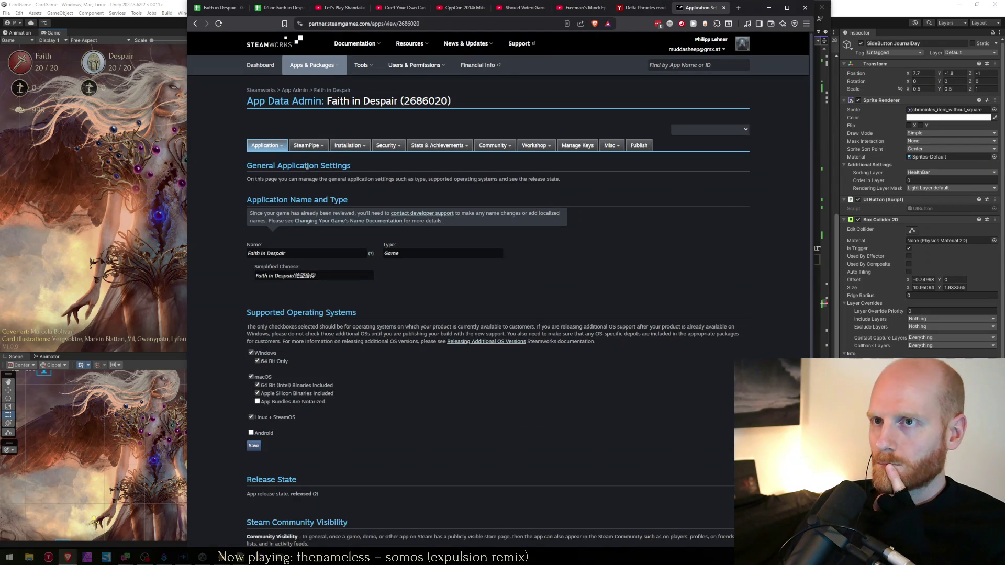
{"action": "mouse_move", "coordinate": [344, 148]}
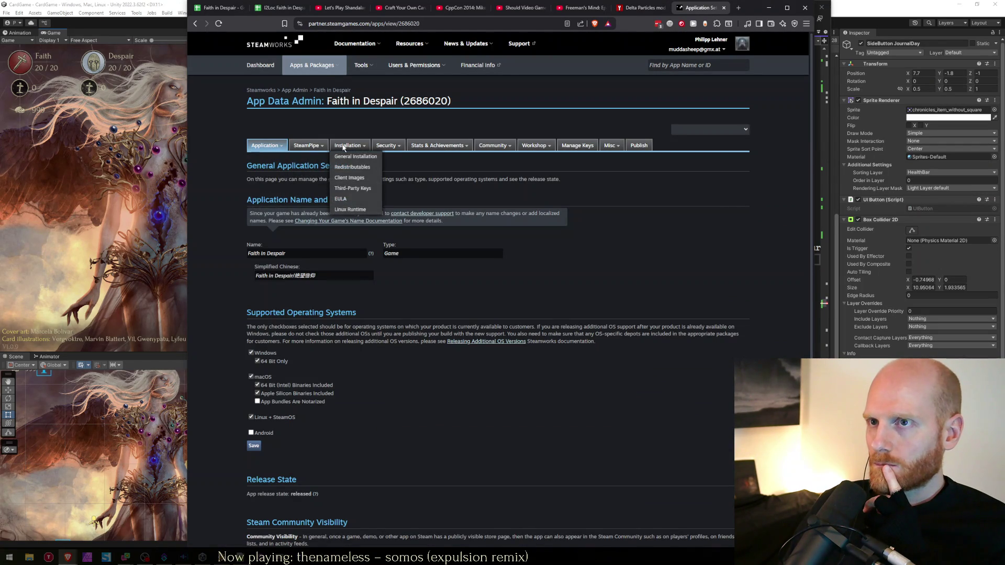
{"action": "mouse_move", "coordinate": [266, 150]}
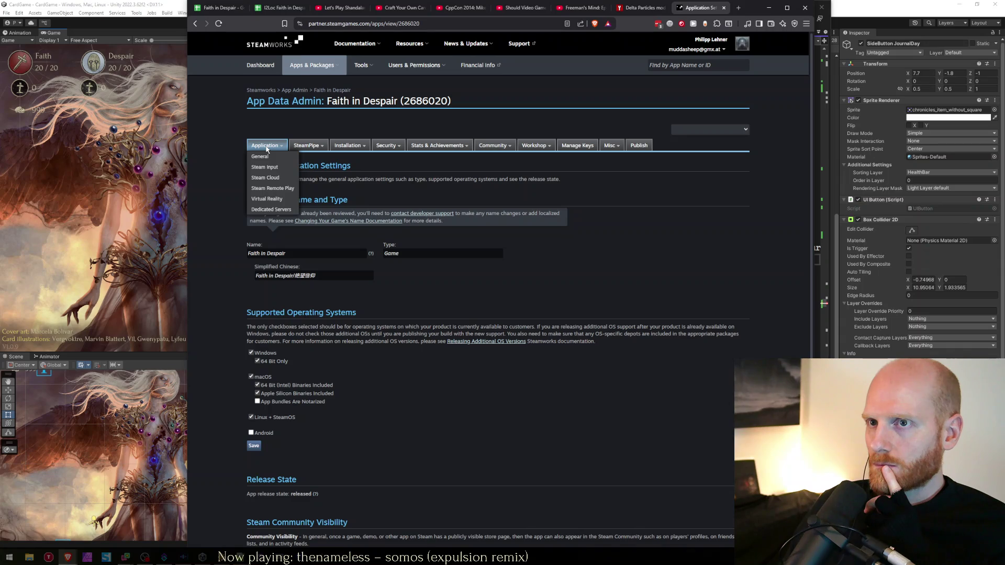
{"action": "mouse_move", "coordinate": [437, 147]}
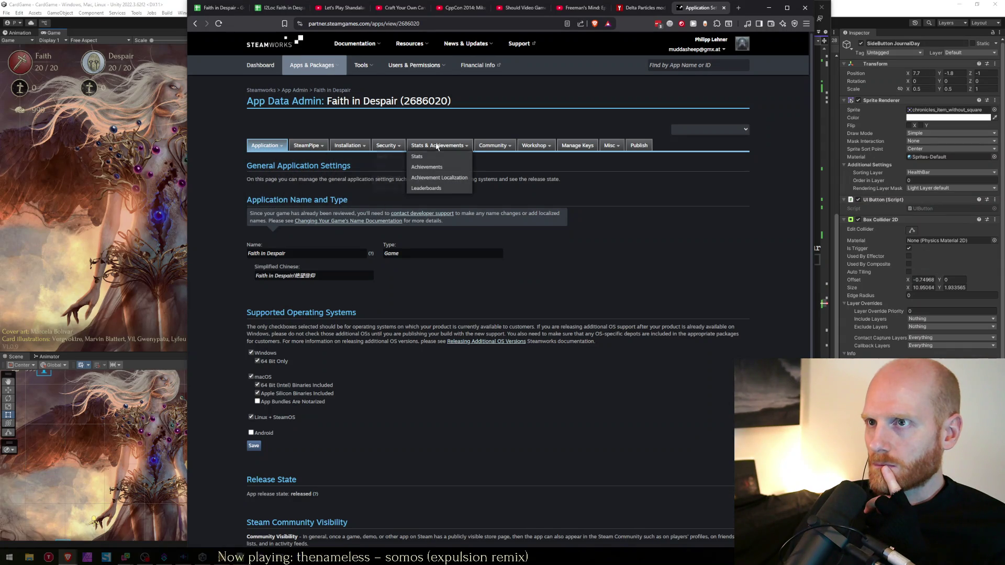
{"action": "left_click", "coordinate": [428, 168]}
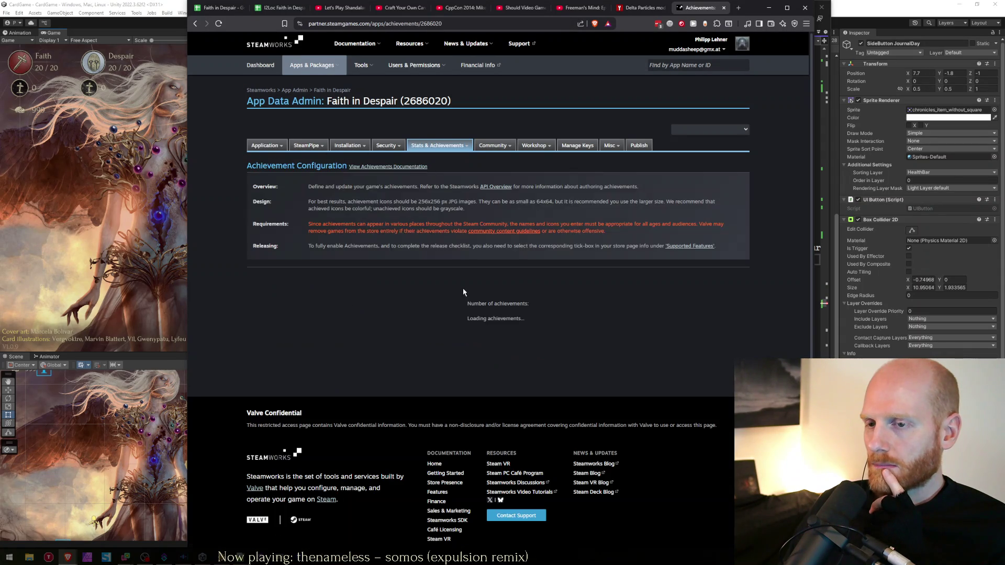
{"action": "scroll", "coordinate": [447, 271], "scroll_direction": "down", "scroll_amount": 6}
{"action": "scroll", "coordinate": [469, 256], "scroll_direction": "down", "scroll_amount": 1}
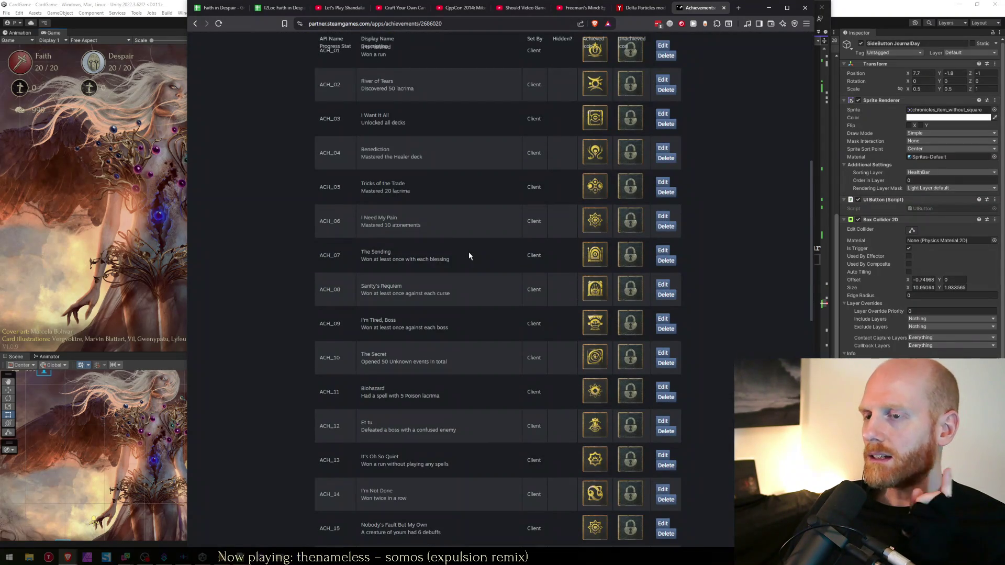
{"action": "scroll", "coordinate": [469, 256], "scroll_direction": "down", "scroll_amount": 1}
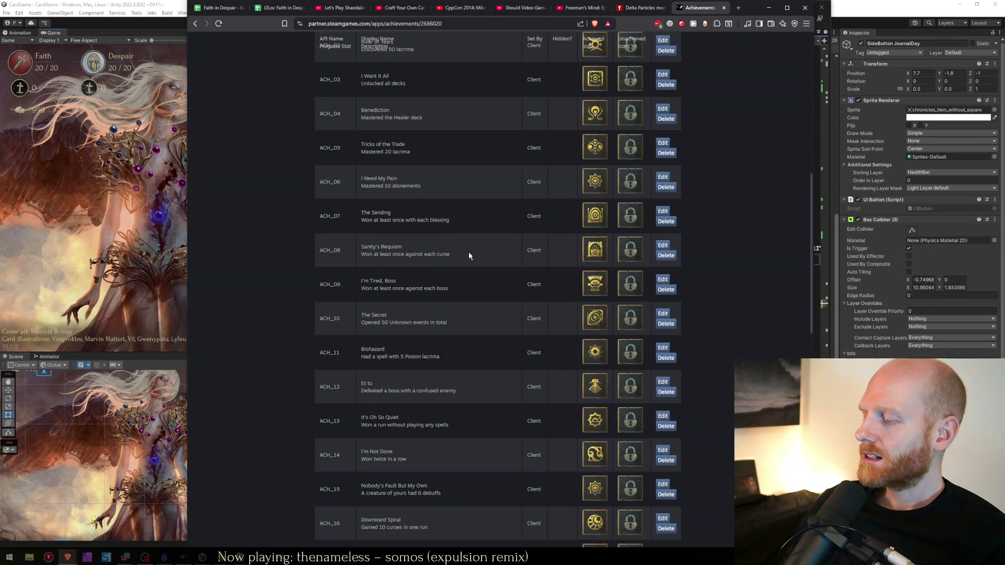
{"action": "scroll", "coordinate": [469, 252], "scroll_direction": "up", "scroll_amount": 10}
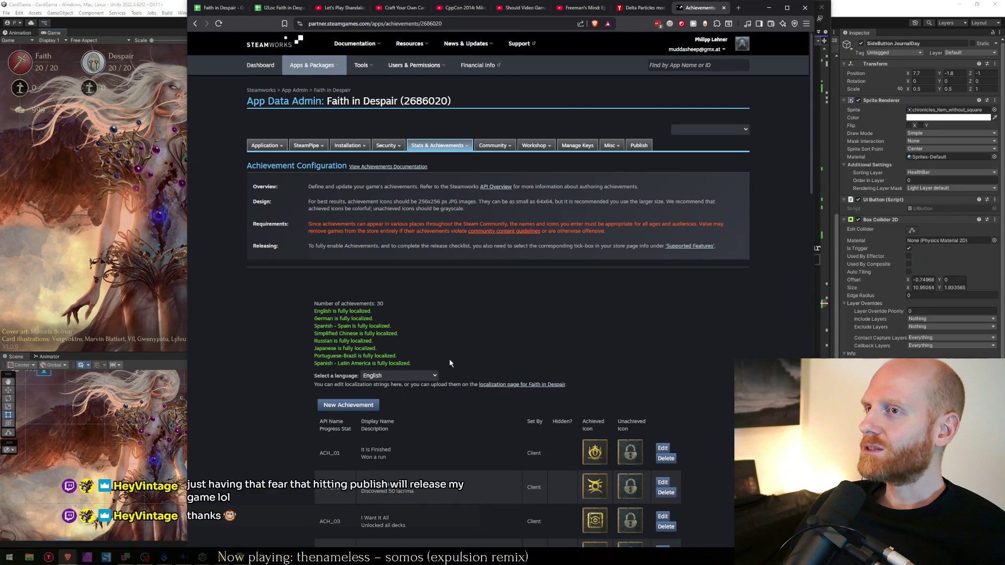
Step: Visit the Publish Changes page, then go back to the Faith in Despair app overview
{"action": "left_click", "coordinate": [495, 187]}
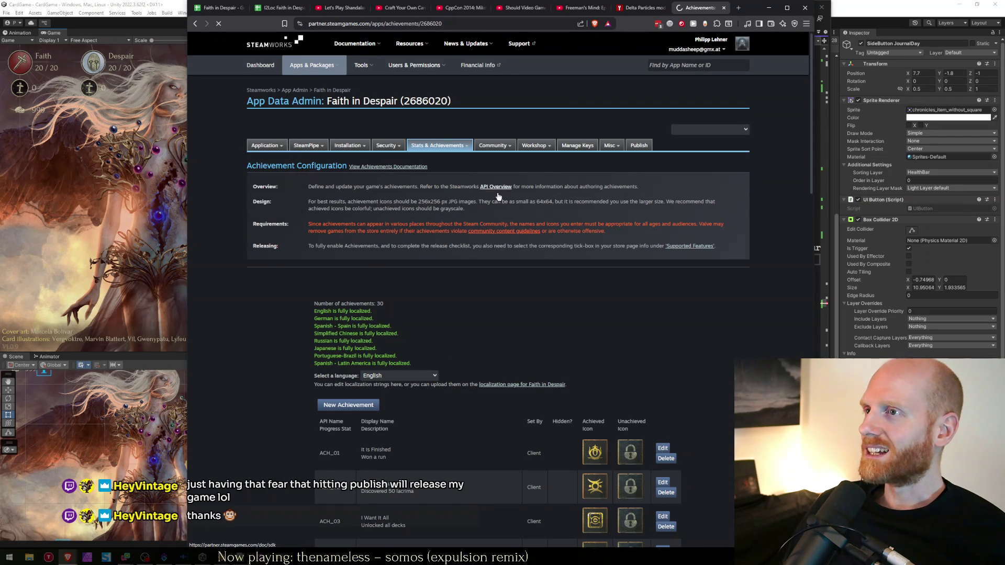
{"action": "left_click", "coordinate": [645, 149]}
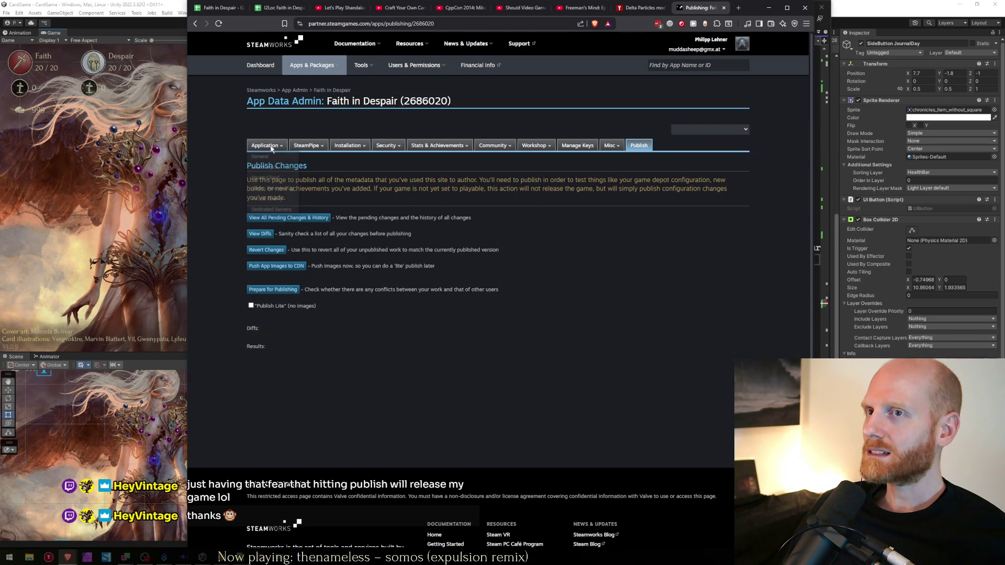
{"action": "left_click", "coordinate": [261, 157]}
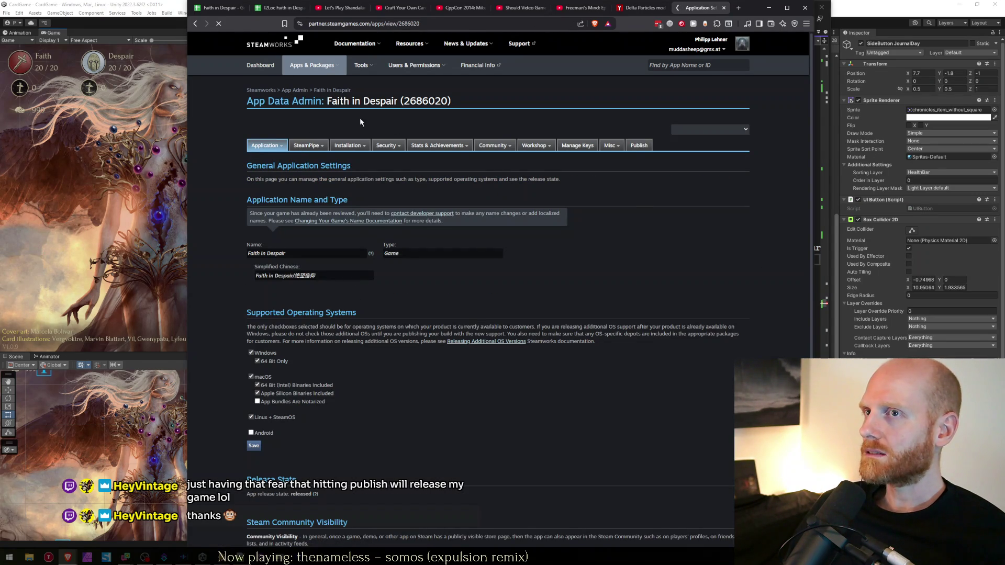
{"action": "left_click", "coordinate": [347, 90]}
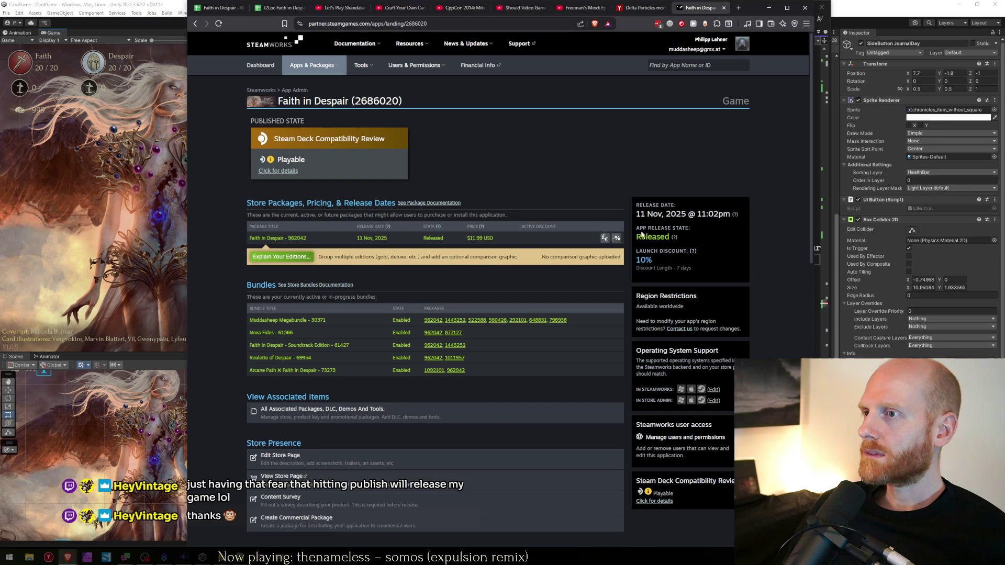
Step: Highlight and read the release date details on the app overview
{"action": "triple_click", "coordinate": [649, 206]}
{"action": "left_click", "coordinate": [648, 207]}
{"action": "triple_click", "coordinate": [647, 208]}
{"action": "left_click", "coordinate": [647, 209]}
{"action": "triple_click", "coordinate": [646, 209]}
{"action": "left_click", "coordinate": [646, 209]}
{"action": "triple_click", "coordinate": [646, 209]}
{"action": "left_click", "coordinate": [647, 210]}
{"action": "triple_click", "coordinate": [647, 210]}
{"action": "left_click", "coordinate": [708, 279]}
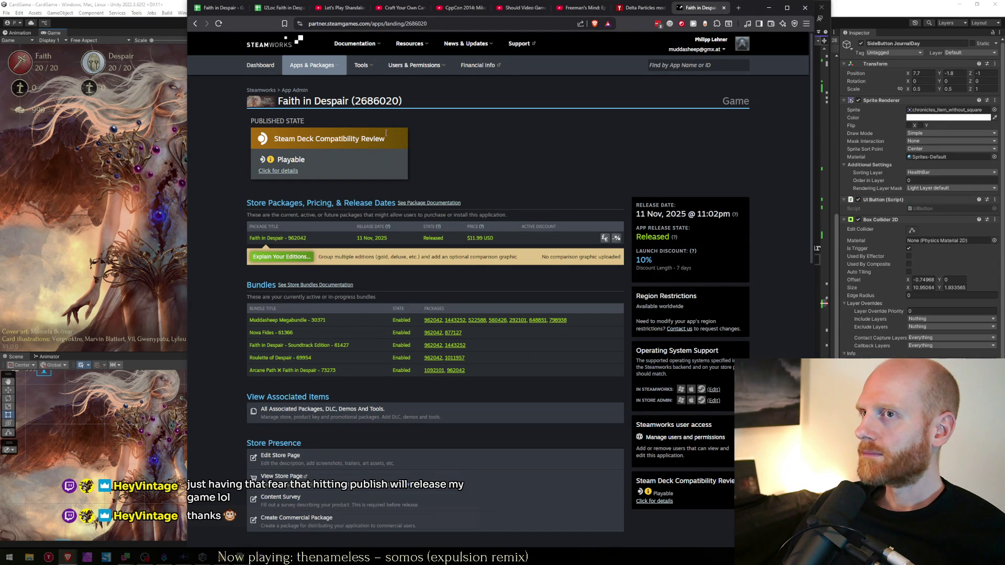
Step: Reopen Publish Changes from the Steamworks settings, read the publishing explanation without publishing, and return to Unity
{"action": "scroll", "coordinate": [316, 435], "scroll_direction": "down", "scroll_amount": 2}
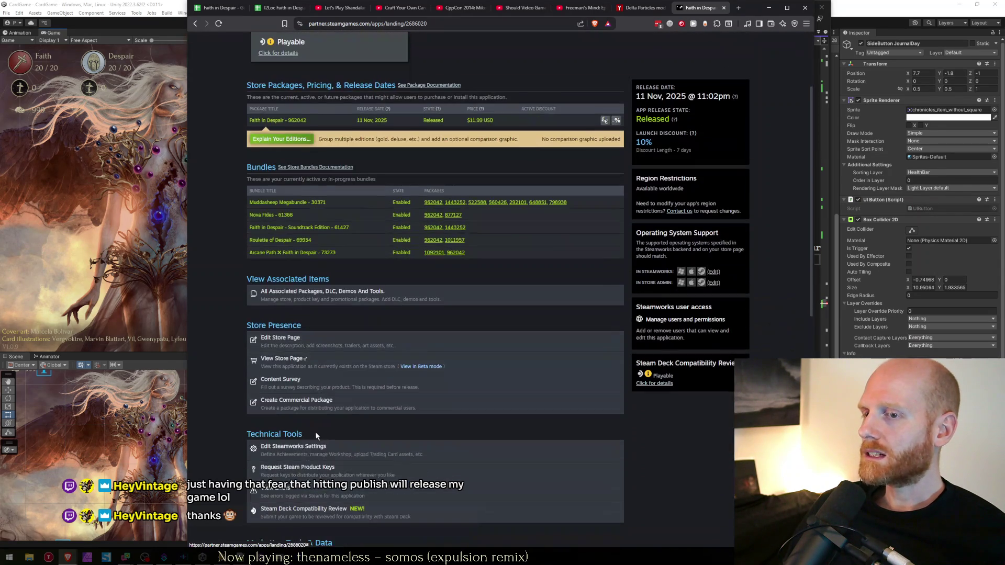
{"action": "left_click", "coordinate": [297, 448]}
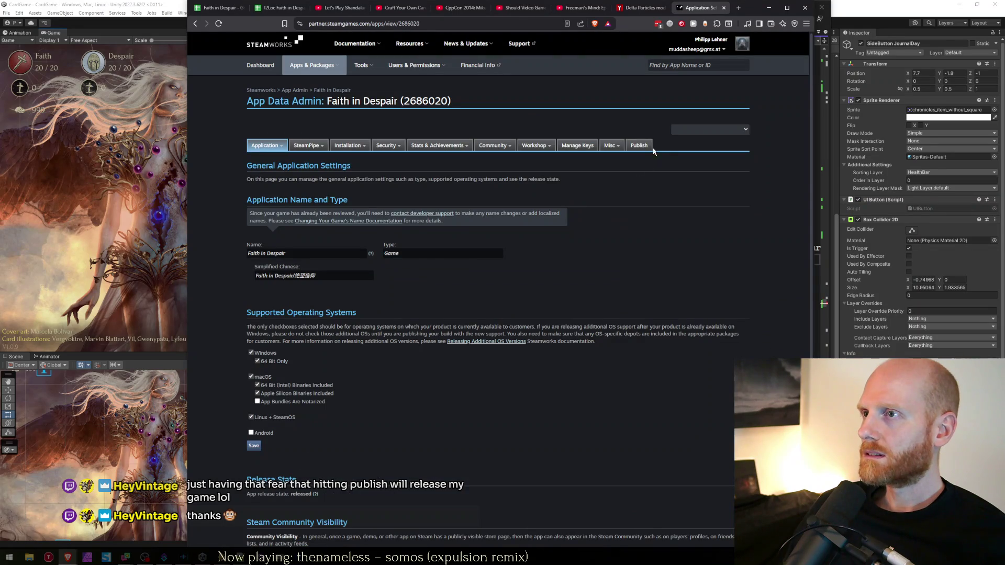
{"action": "left_click", "coordinate": [640, 147]}
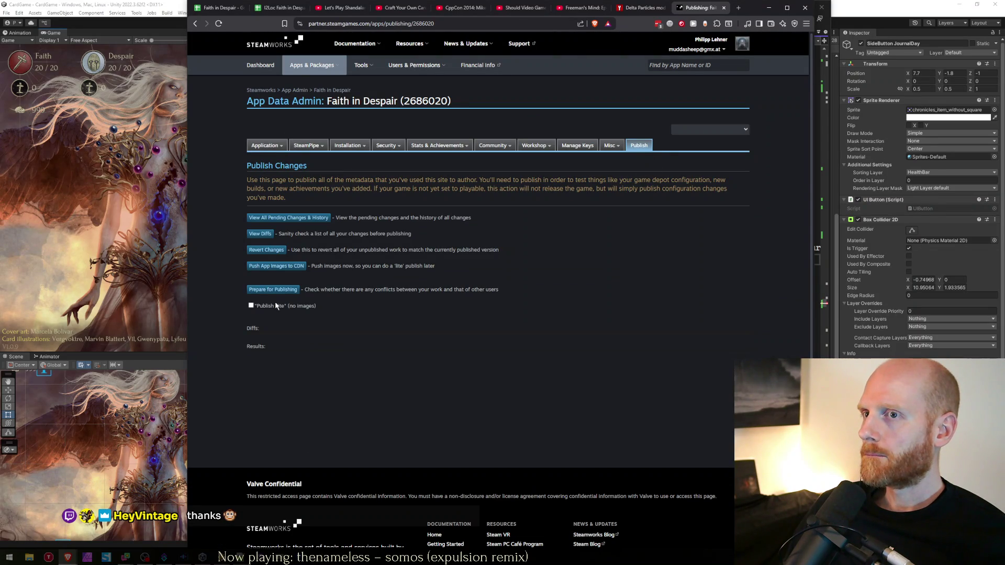
{"action": "triple_click", "coordinate": [446, 294]}
{"action": "left_click", "coordinate": [404, 292]}
{"action": "triple_click", "coordinate": [399, 292]}
{"action": "left_click", "coordinate": [398, 292]}
{"action": "left_click_drag", "start_coordinate": [286, 198], "coordinate": [262, 165]}
{"action": "left_click", "coordinate": [262, 165]}
{"action": "mouse_move", "coordinate": [323, 181]}
{"action": "left_mouse_down"}
{"action": "mouse_move", "coordinate": [293, 192]}
{"action": "mouse_move", "coordinate": [281, 167]}
{"action": "mouse_move", "coordinate": [259, 166]}
{"action": "left_mouse_up"}
{"action": "left_click", "coordinate": [292, 203]}
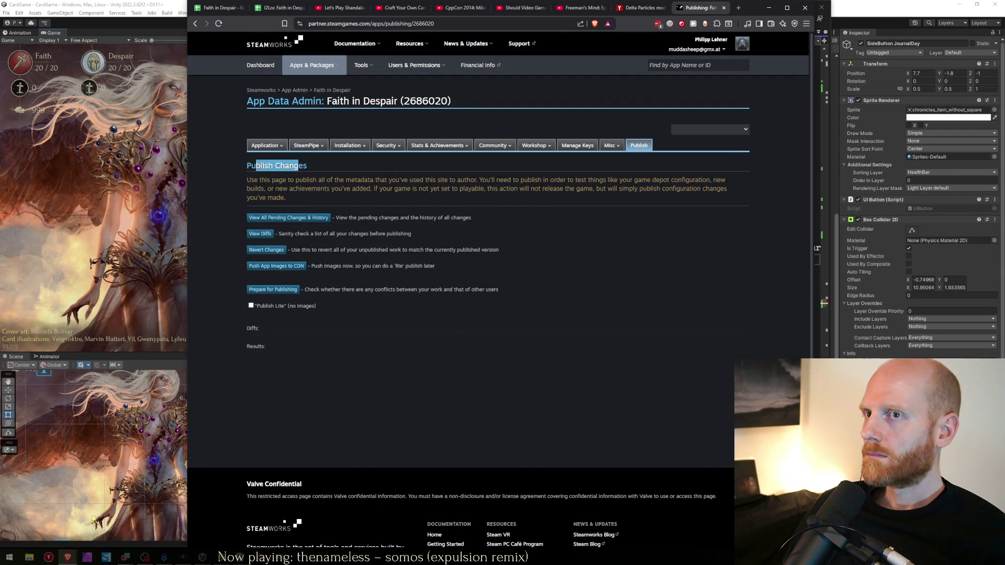
{"action": "left_click", "coordinate": [257, 166]}
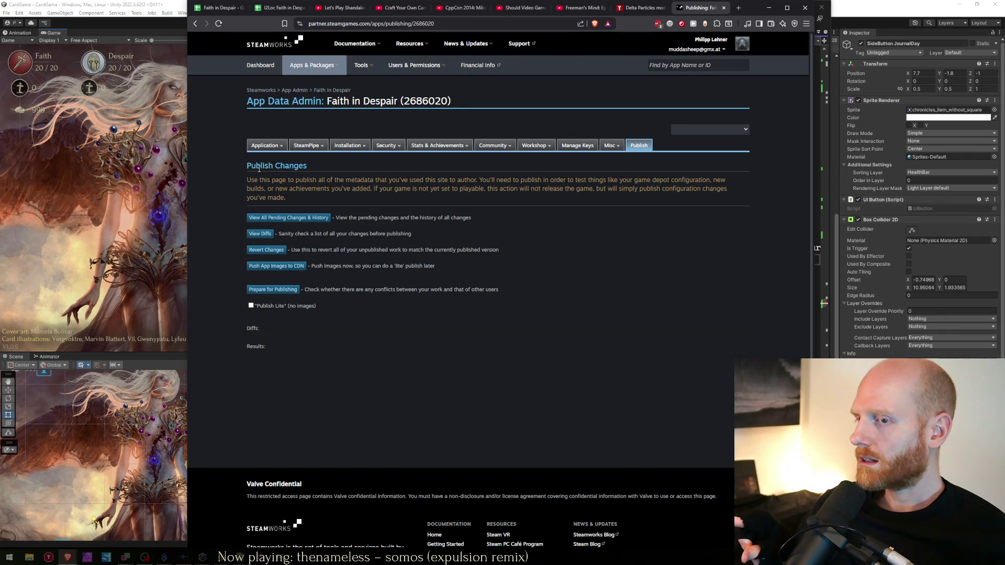
{"action": "left_click", "coordinate": [126, 275]}
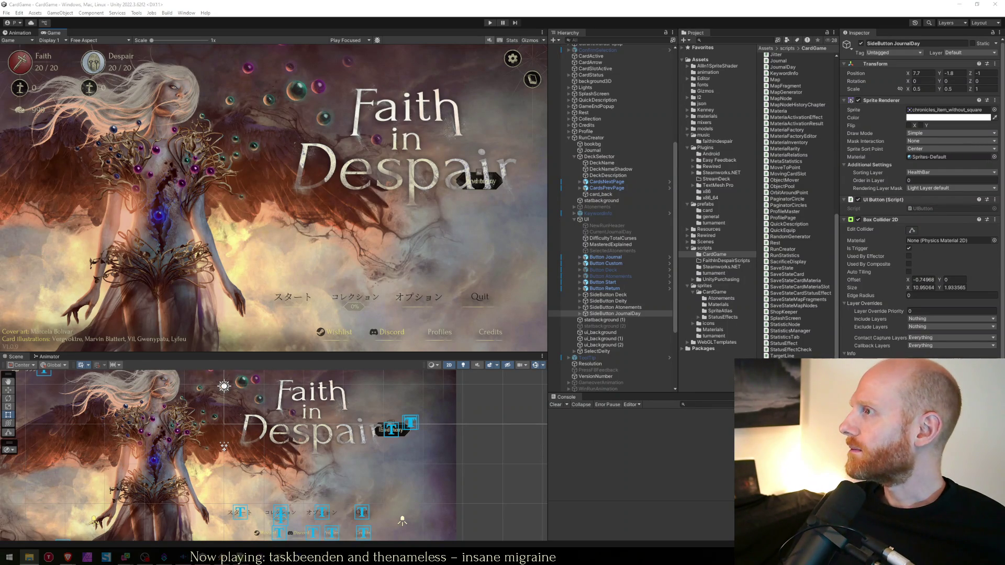
Step: Bring the File Explorer window with the CardGame project folder to the front
{"action": "key", "text": "alt+Tab"}
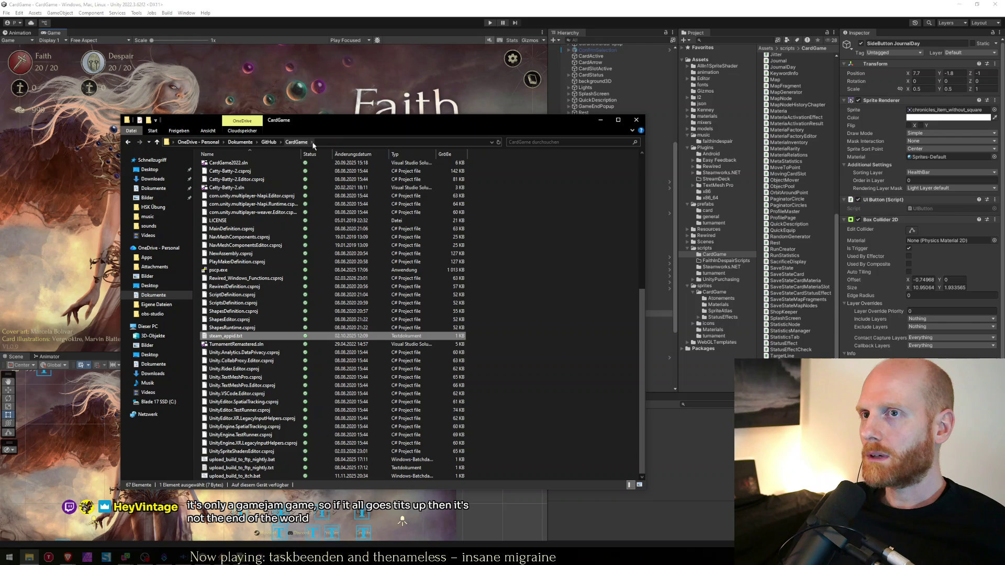
Step: Open steam_appid.txt, confirm the app id 2690540, close it unchanged, and return to Unity
{"action": "scroll", "coordinate": [260, 344], "scroll_direction": "up", "scroll_amount": 10}
{"action": "scroll", "coordinate": [260, 344], "scroll_direction": "down", "scroll_amount": 10}
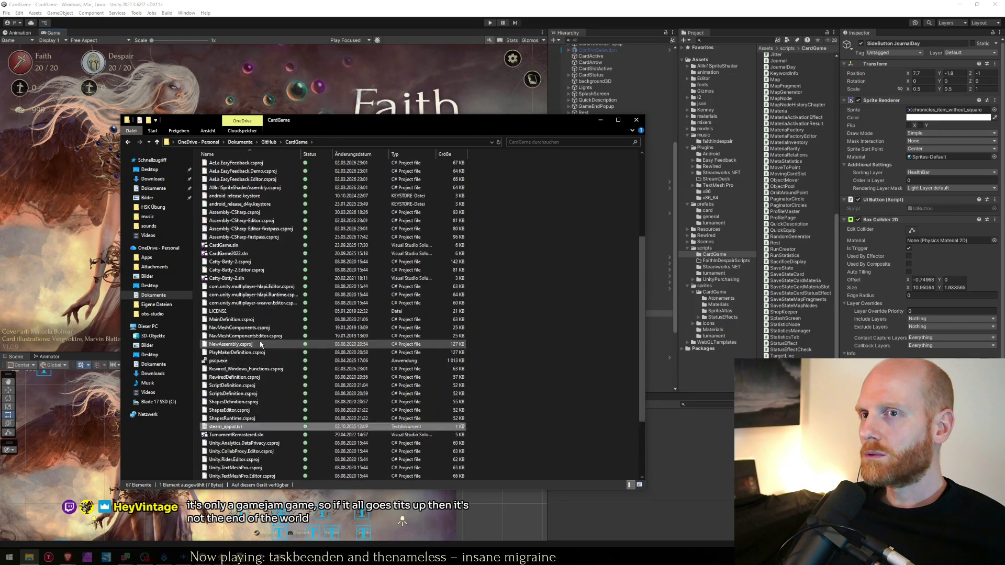
{"action": "scroll", "coordinate": [260, 343], "scroll_direction": "up", "scroll_amount": 2}
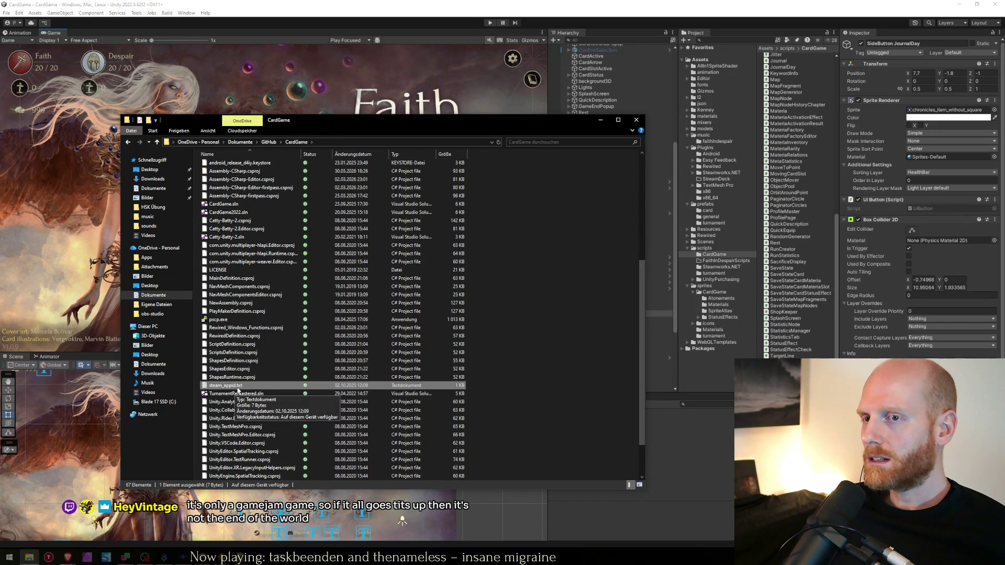
{"action": "double_click", "coordinate": [246, 386]}
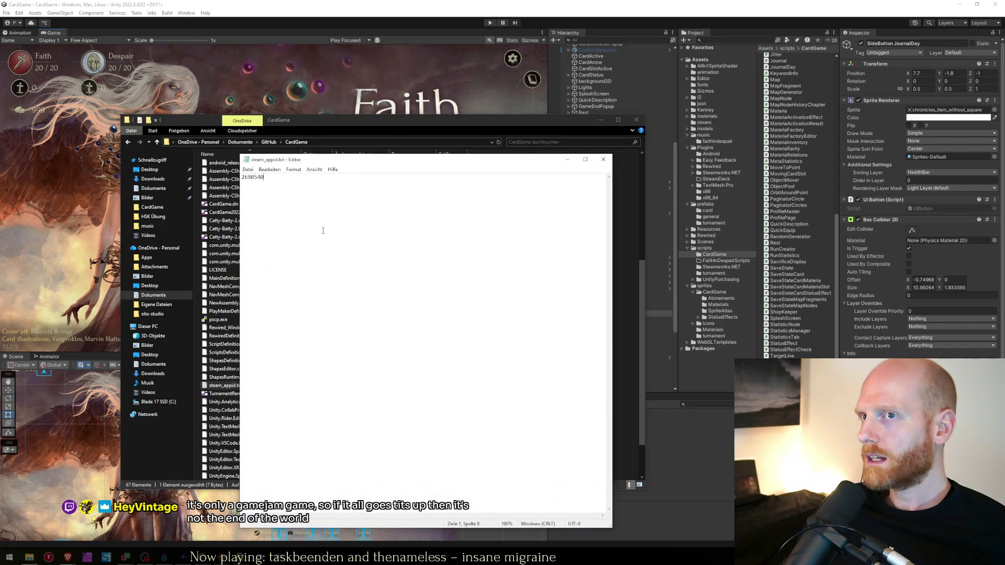
{"action": "left_click_drag", "start_coordinate": [334, 207], "coordinate": [233, 176]}
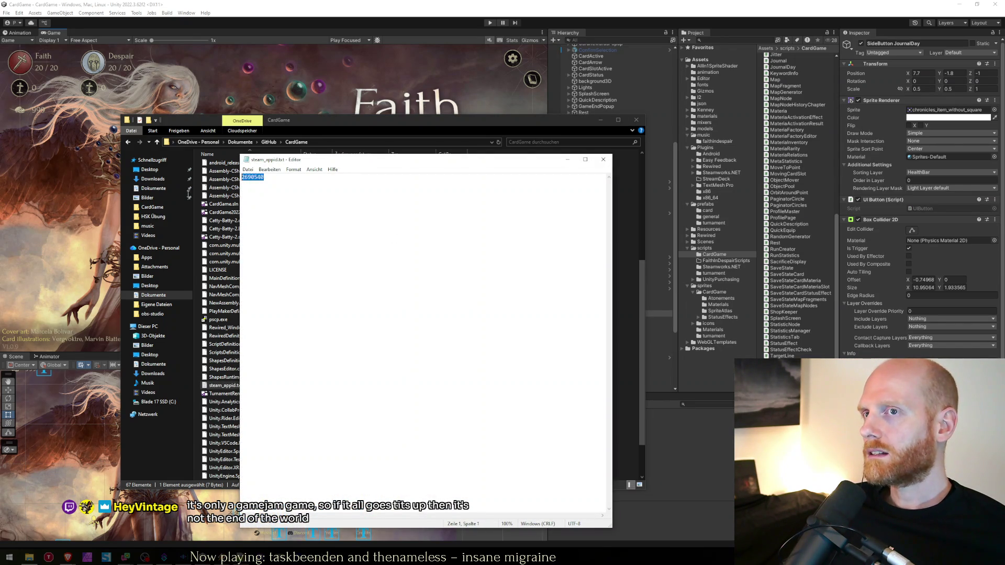
{"action": "left_click", "coordinate": [278, 201]}
{"action": "key", "text": "shift+Left"}
{"action": "left_click_drag", "start_coordinate": [327, 155], "coordinate": [299, 91]}
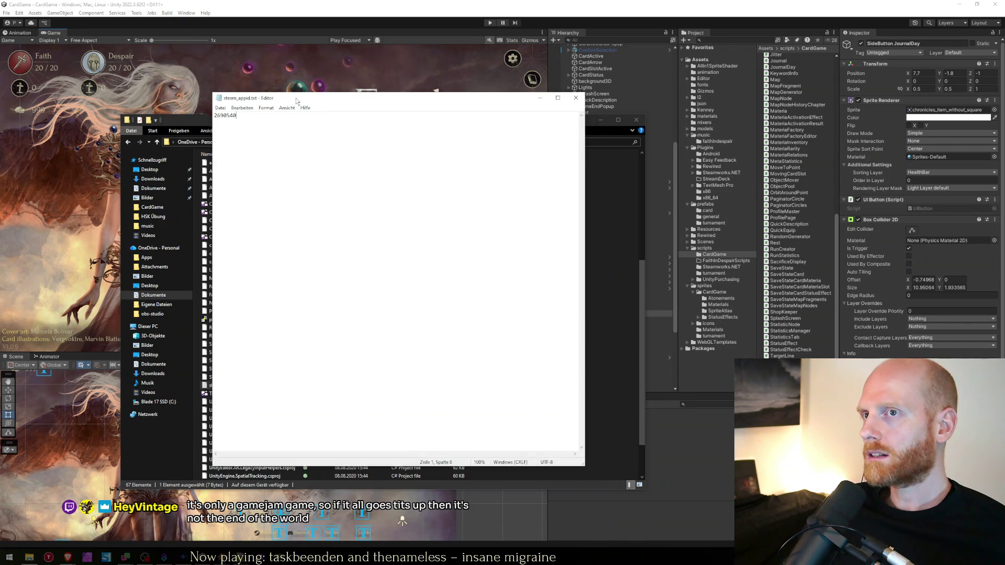
{"action": "left_click", "coordinate": [574, 96]}
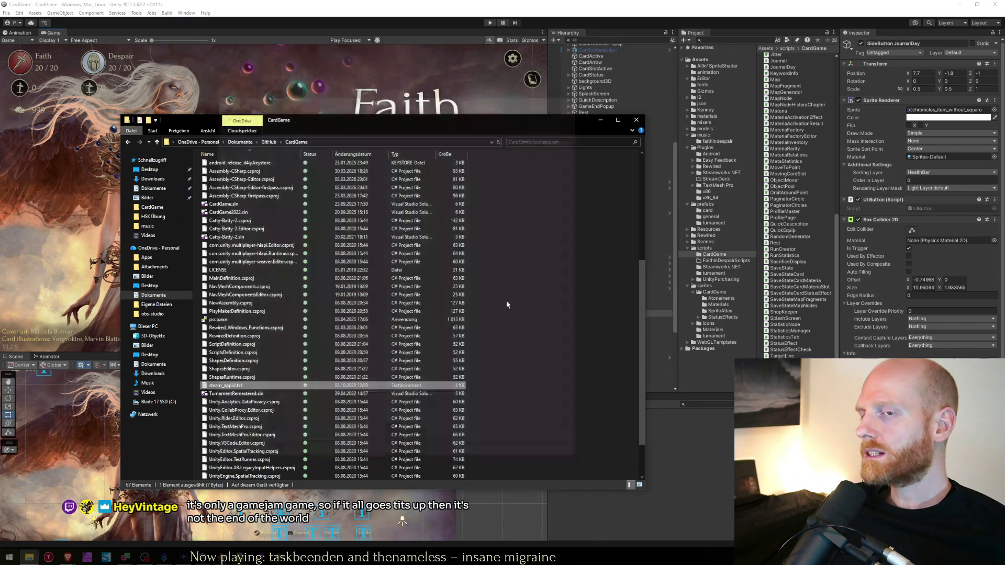
{"action": "left_click_drag", "start_coordinate": [538, 399], "coordinate": [388, 365]}
{"action": "left_click", "coordinate": [447, 3]}
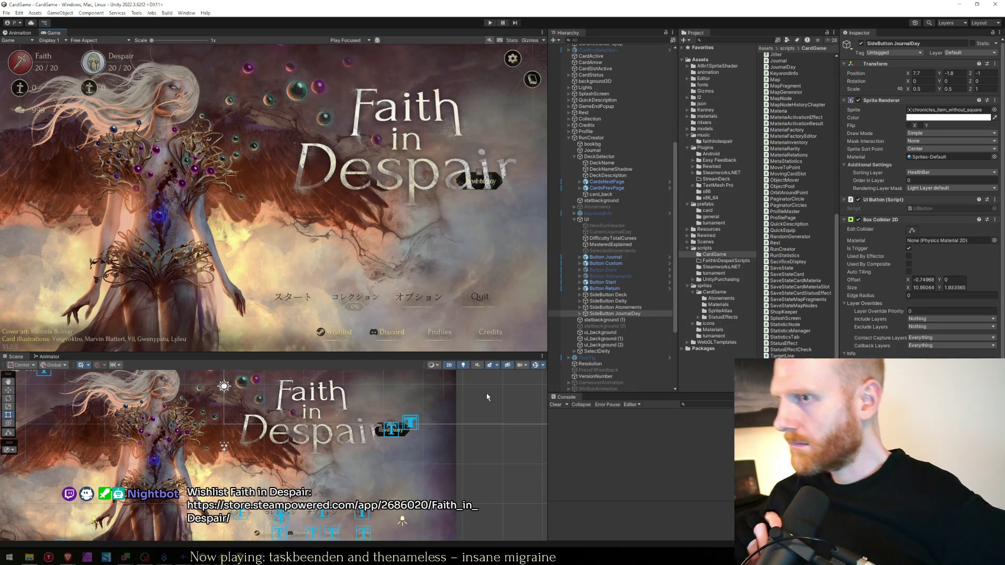
Step: Start the game in Play mode so the Steam client launches
{"action": "left_click", "coordinate": [490, 23]}
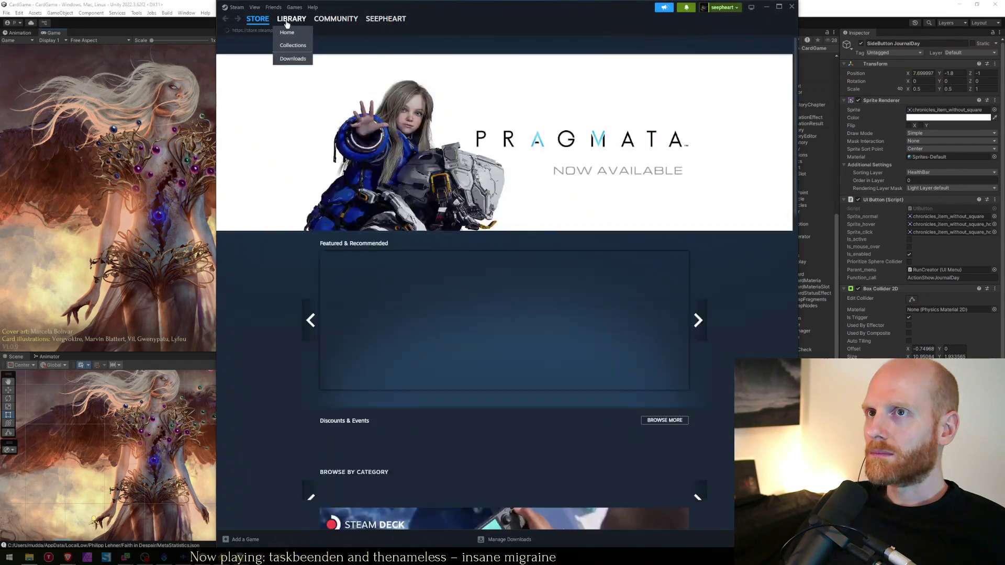
Step: View the Faith in Despair Demo in the Steam library, then open the PRAGMATA store page
{"action": "left_click", "coordinate": [287, 23]}
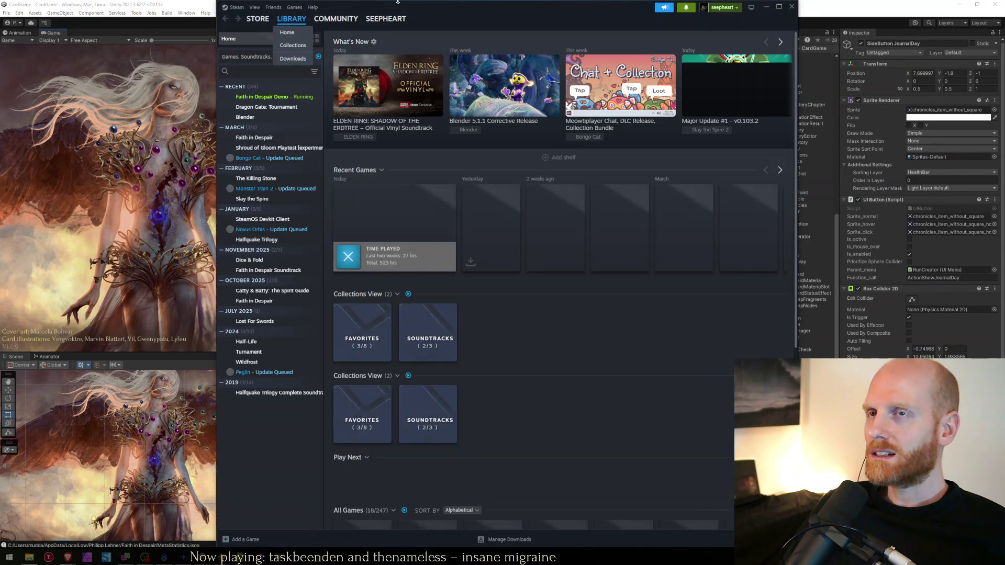
{"action": "left_click", "coordinate": [319, 97]}
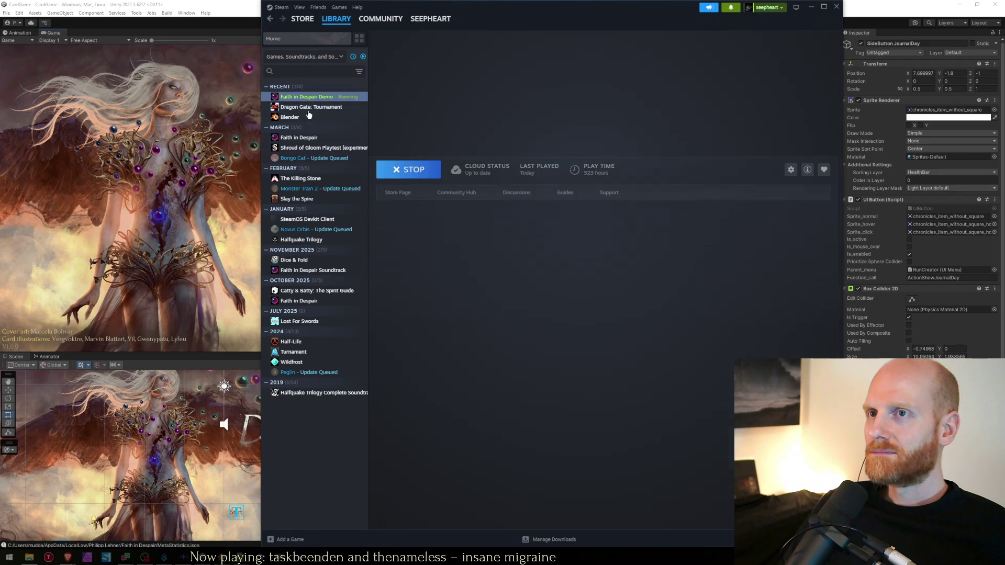
{"action": "left_click", "coordinate": [302, 19]}
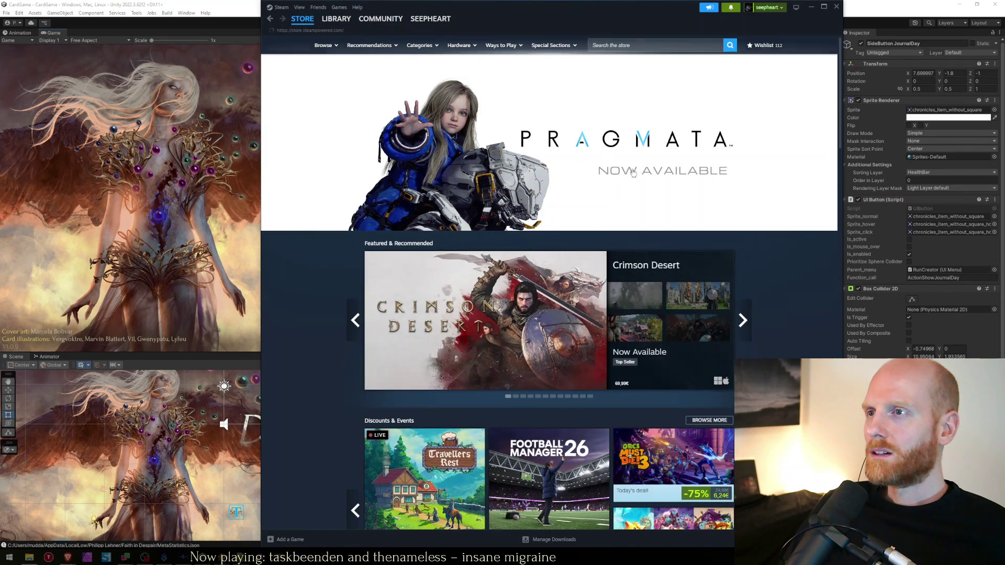
{"action": "left_click", "coordinate": [589, 165]}
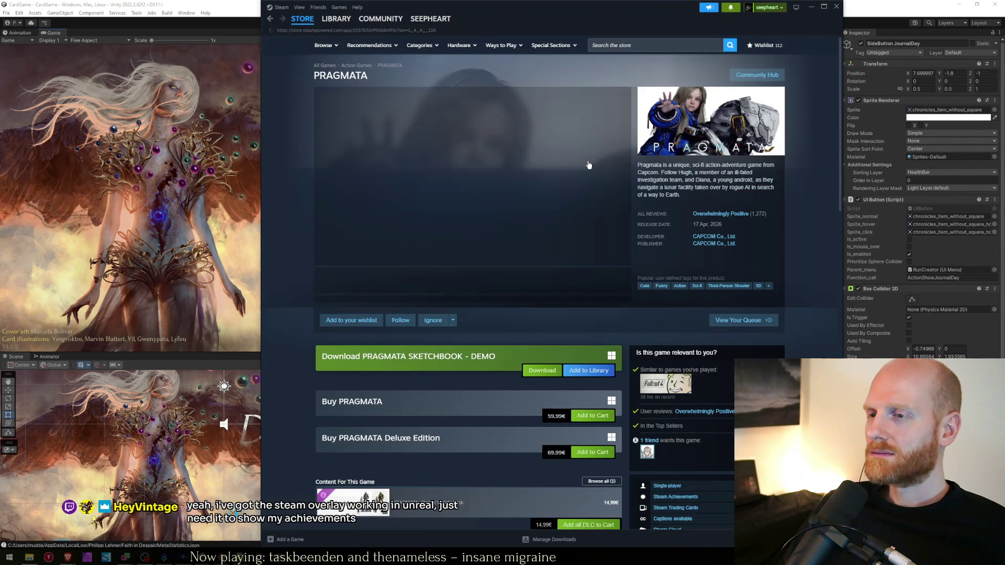
Step: Page through all the PRAGMATA screenshots in the viewer, then close the Steam window
{"action": "mouse_move", "coordinate": [724, 217]}
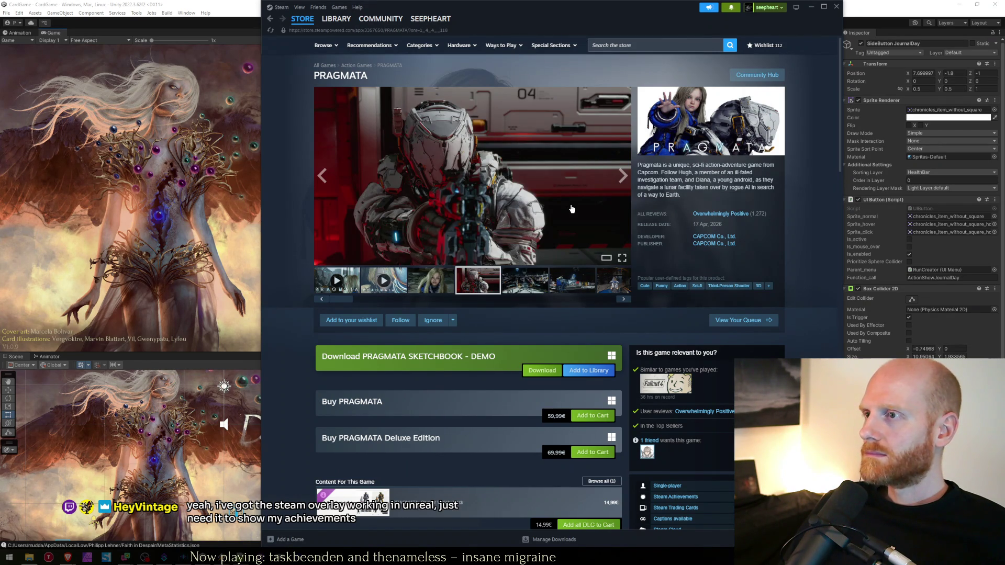
{"action": "left_click", "coordinate": [571, 209]}
{"action": "left_click", "coordinate": [818, 289]}
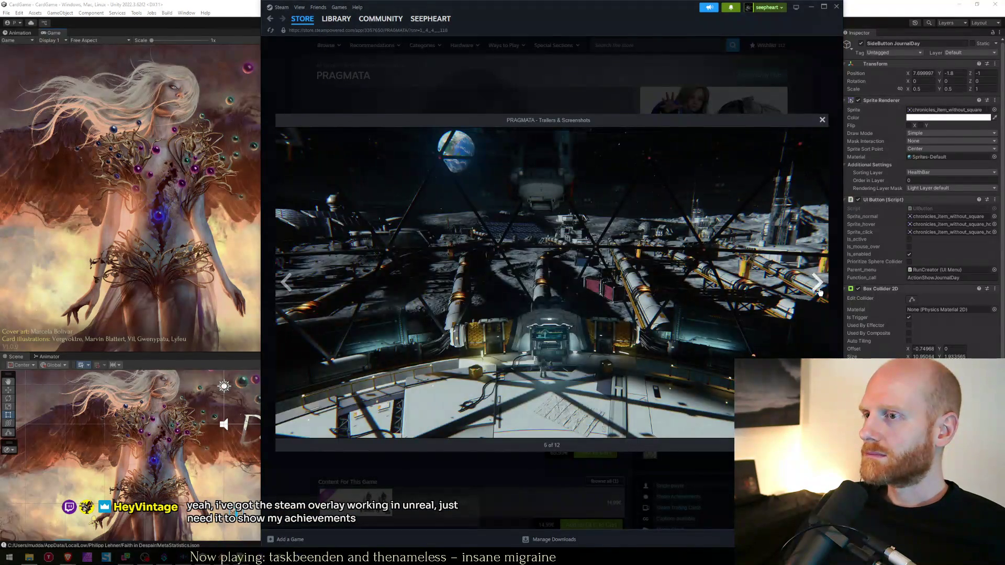
{"action": "left_click", "coordinate": [817, 289]}
{"action": "left_click", "coordinate": [818, 289]}
{"action": "left_click", "coordinate": [818, 288]}
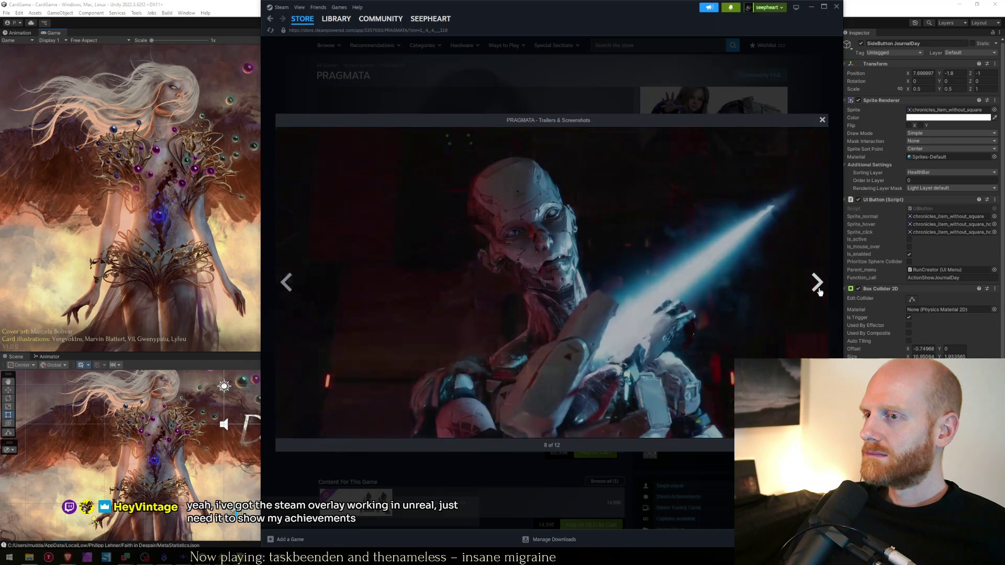
{"action": "left_click", "coordinate": [818, 289]}
{"action": "left_click", "coordinate": [818, 289]}
{"action": "left_click", "coordinate": [818, 289]}
{"action": "left_click", "coordinate": [818, 289]}
{"action": "left_click", "coordinate": [597, 105]}
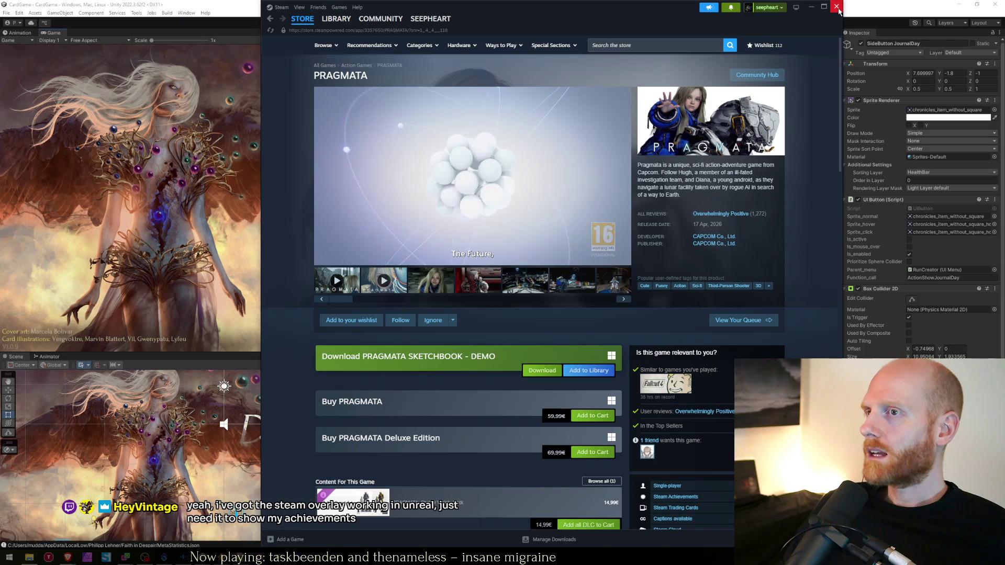
{"action": "left_click", "coordinate": [836, 7]}
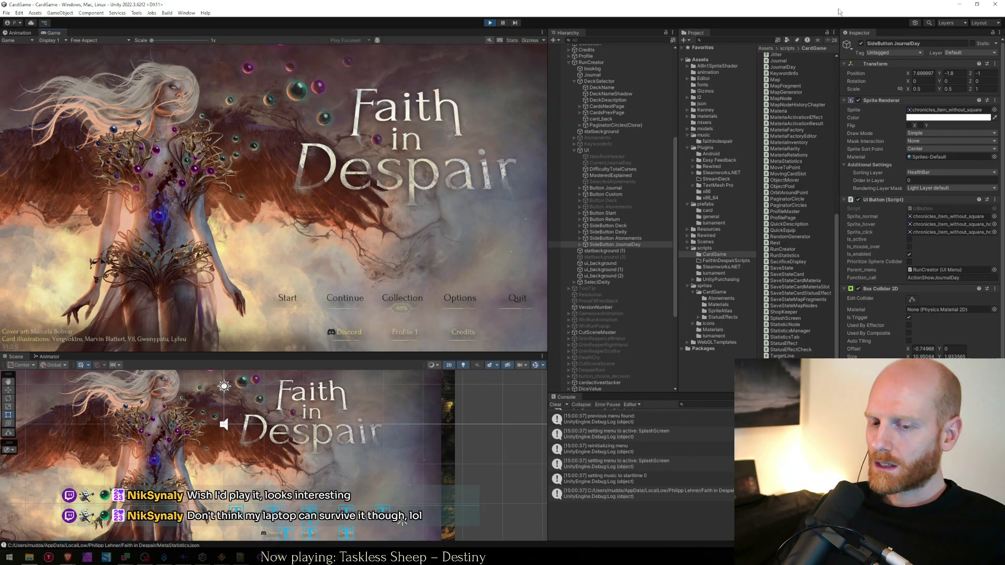
Step: Glance at the Faith in Despair task spreadsheet in Chrome, then minimize the browser to reveal Unity
{"action": "key", "text": "alt+Tab"}
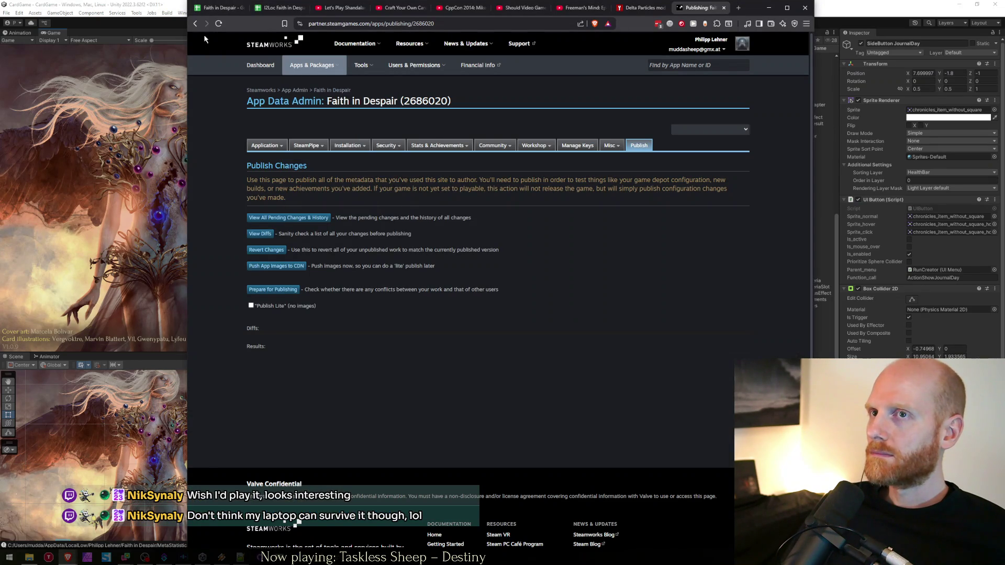
{"action": "left_click", "coordinate": [218, 7]}
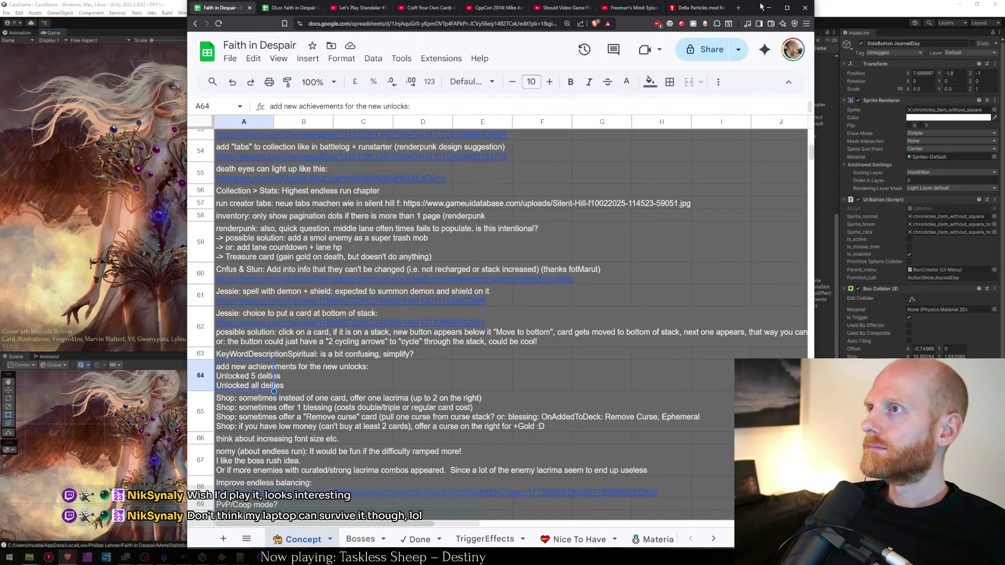
{"action": "left_click", "coordinate": [769, 8]}
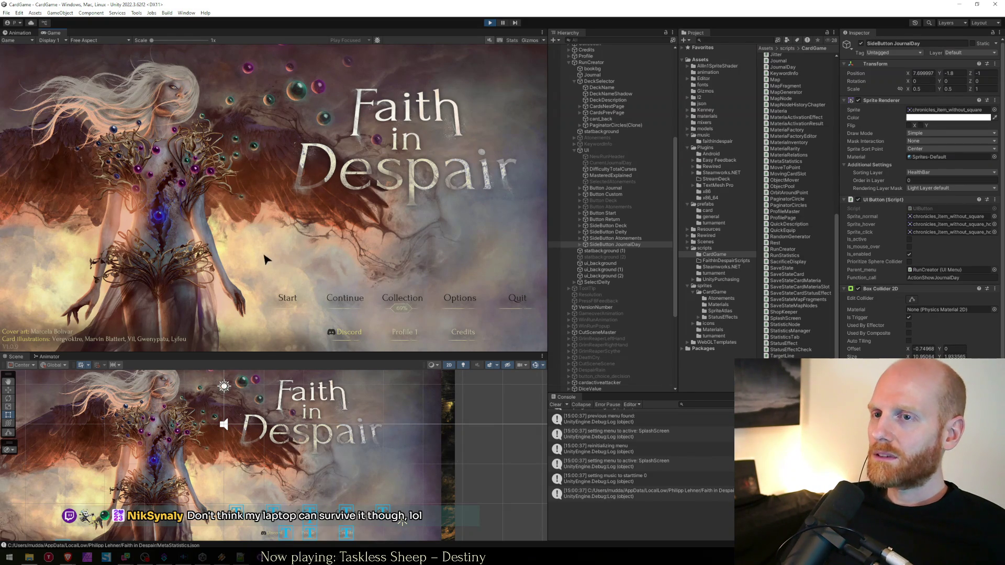
Step: Open the deck selection screen, stop Play mode, and expand SideButton JournalDay under RunCreator
{"action": "left_click", "coordinate": [284, 296]}
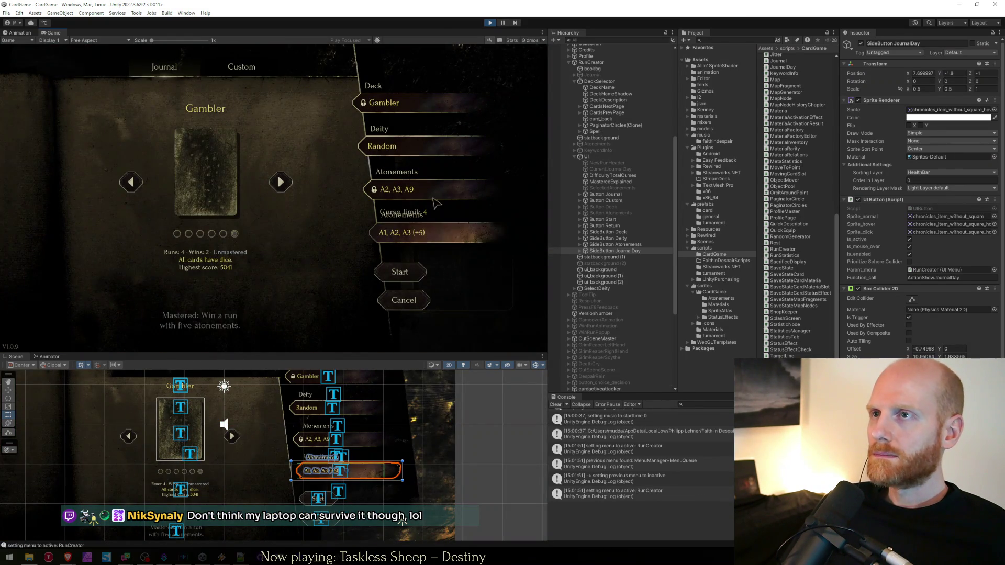
{"action": "left_click", "coordinate": [490, 22]}
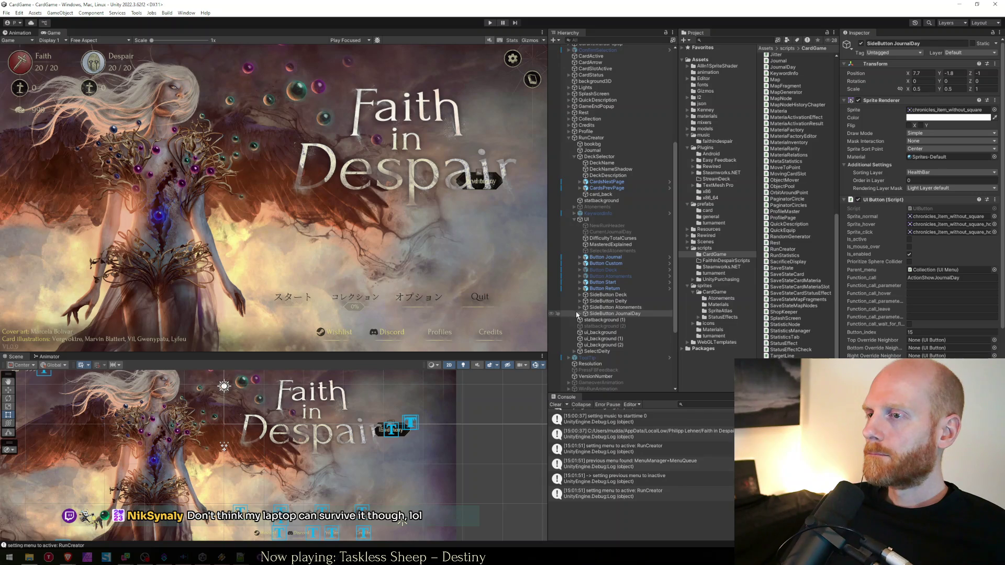
{"action": "left_click", "coordinate": [581, 314]}
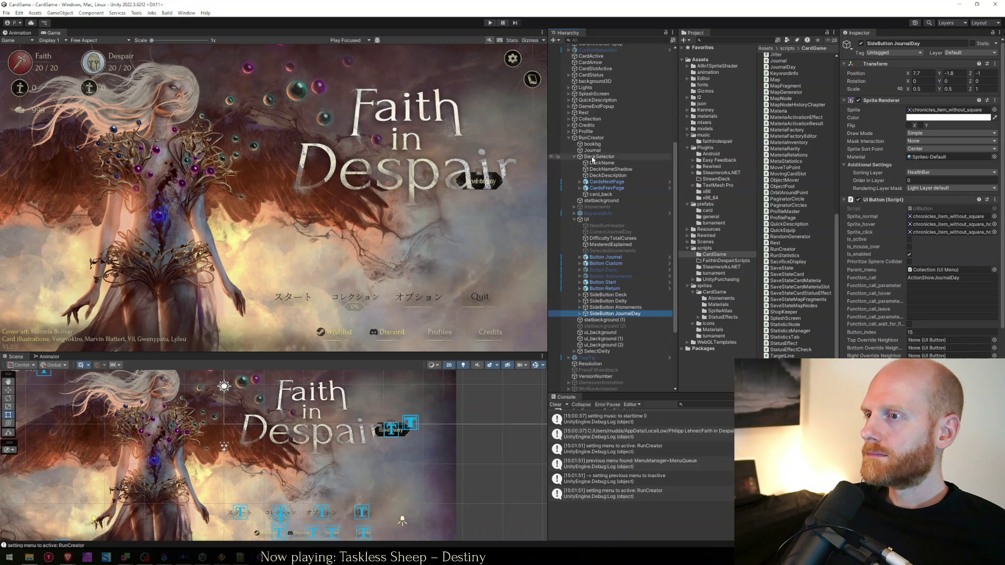
{"action": "left_click", "coordinate": [592, 138]}
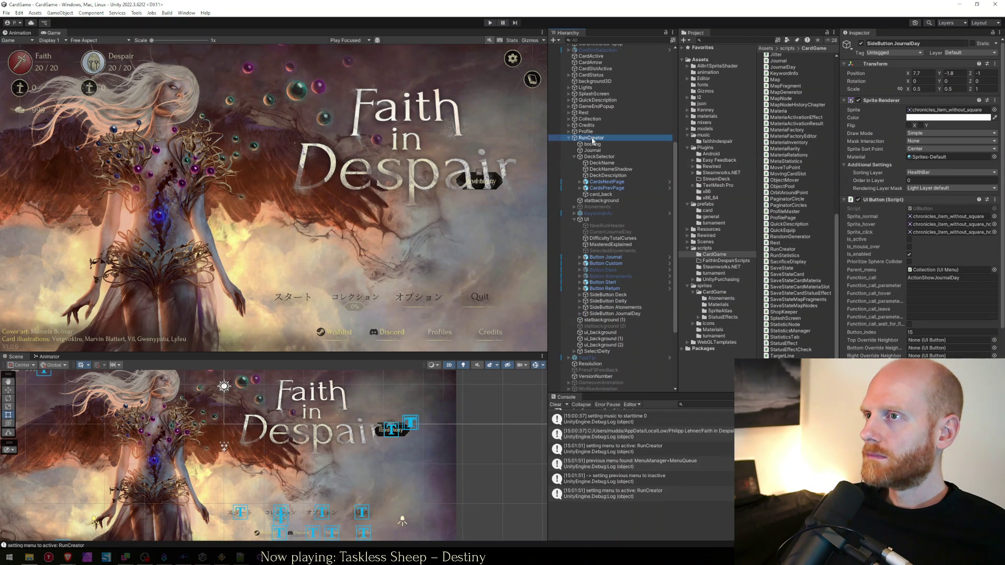
{"action": "left_click", "coordinate": [580, 313]}
{"action": "left_click", "coordinate": [622, 325]}
{"action": "left_click", "coordinate": [591, 138]}
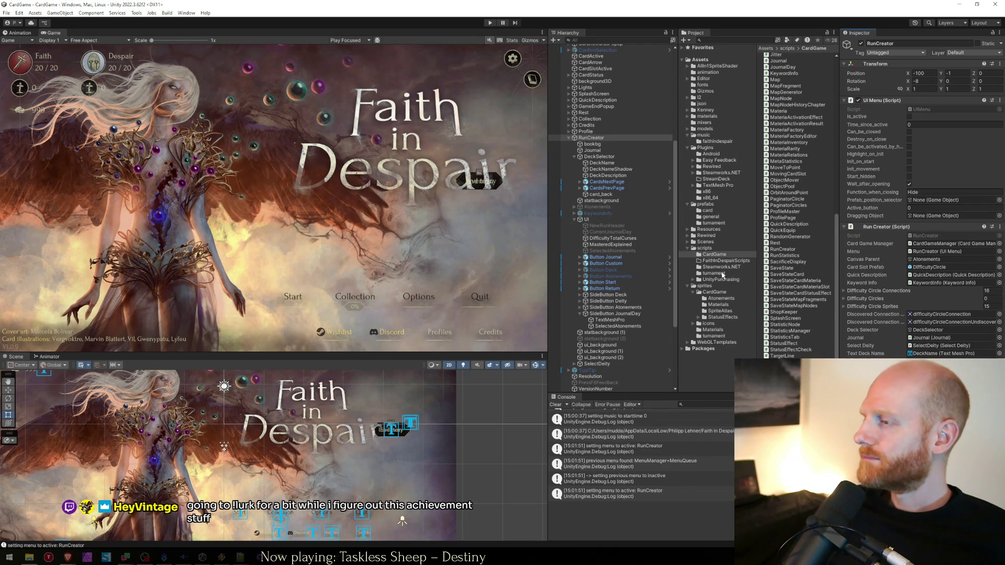
{"action": "left_click", "coordinate": [574, 156]}
{"action": "left_click", "coordinate": [574, 182]}
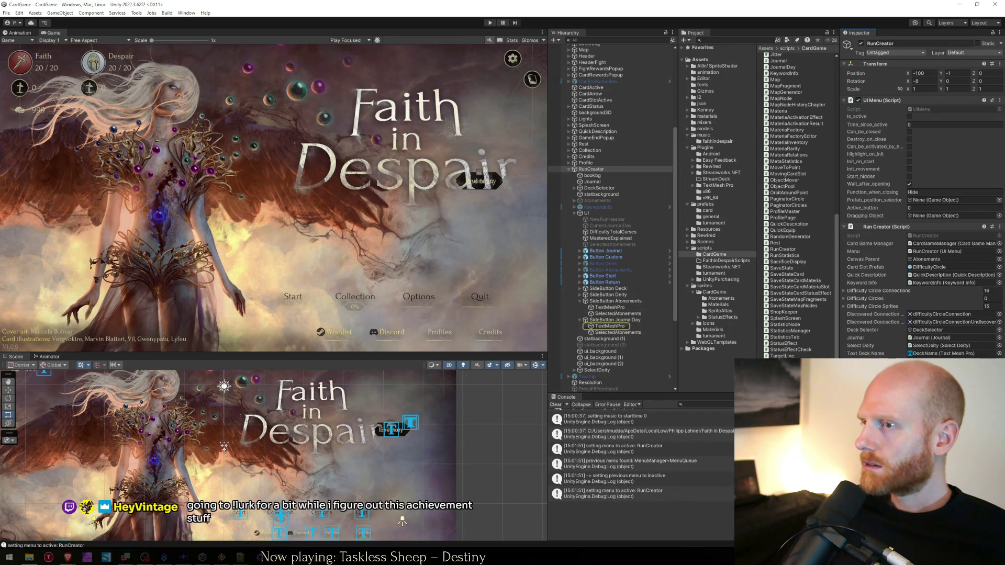
Step: Rename the SelectedAtonements child of SideButton JournalDay to SelectedJournalDay
{"action": "left_click", "coordinate": [620, 327]}
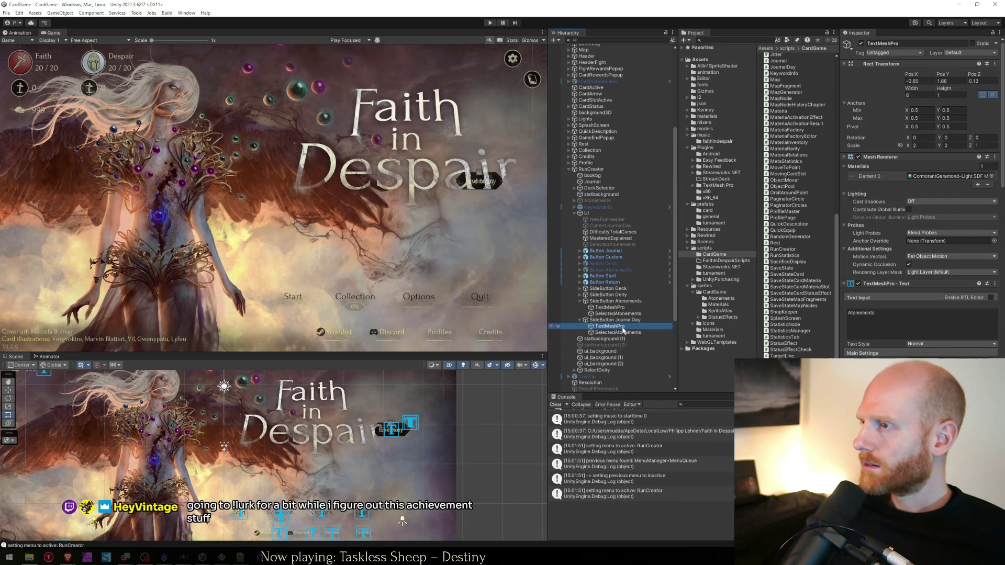
{"action": "left_click", "coordinate": [592, 169]}
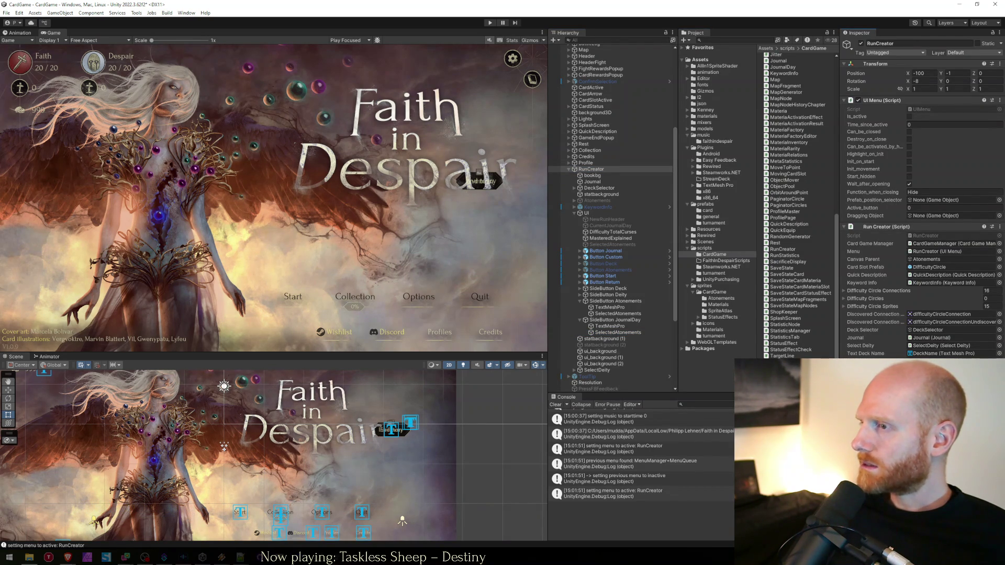
{"action": "left_click", "coordinate": [616, 332]}
{"action": "type", "text": "SelectedJournyay"}
{"action": "key", "text": "Return"}
{"action": "key", "text": "Left"}
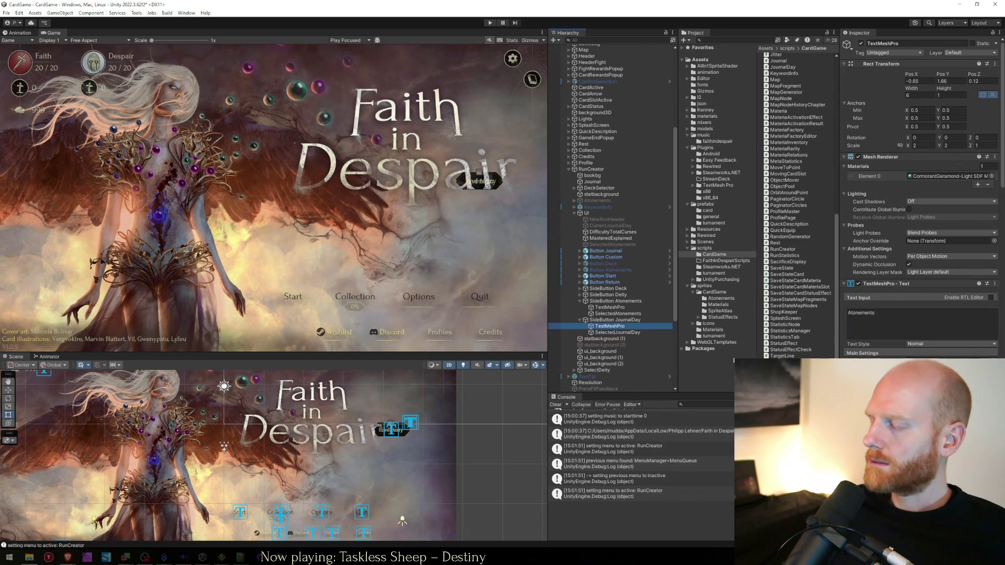
Step: Change the journal button's label text to Journal and set its I2 Localize term to Journal
{"action": "left_click", "coordinate": [615, 327]}
{"action": "left_click", "coordinate": [907, 331]}
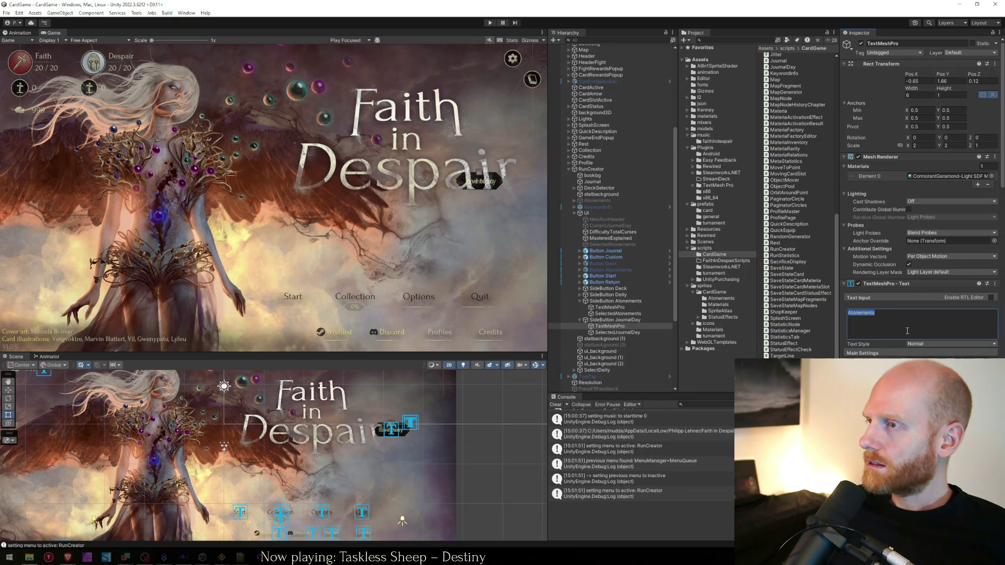
{"action": "type", "text": "J"}
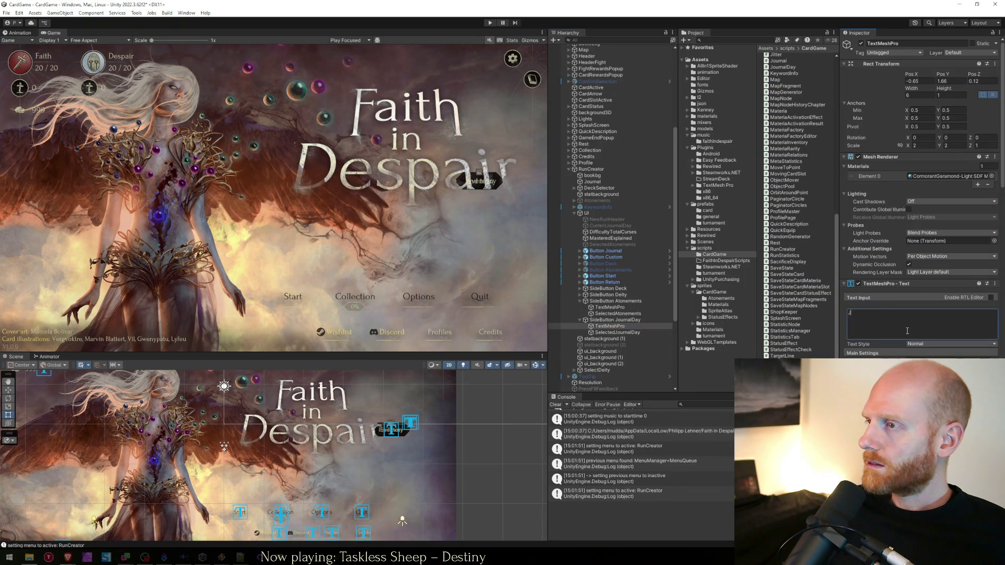
{"action": "type", "text": "ournal"}
{"action": "scroll", "coordinate": [900, 333], "scroll_direction": "down", "scroll_amount": 3}
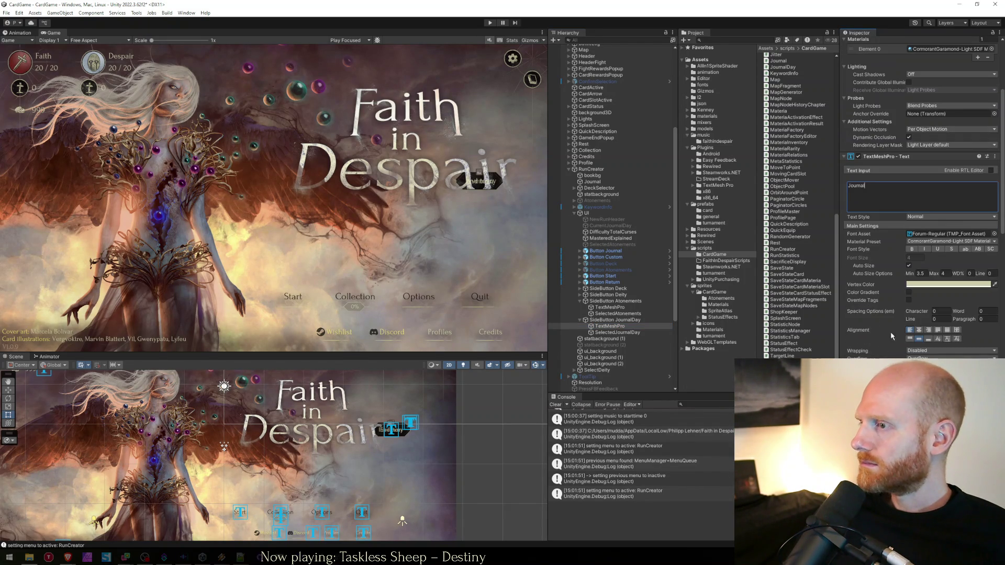
{"action": "scroll", "coordinate": [871, 343], "scroll_direction": "down", "scroll_amount": 3}
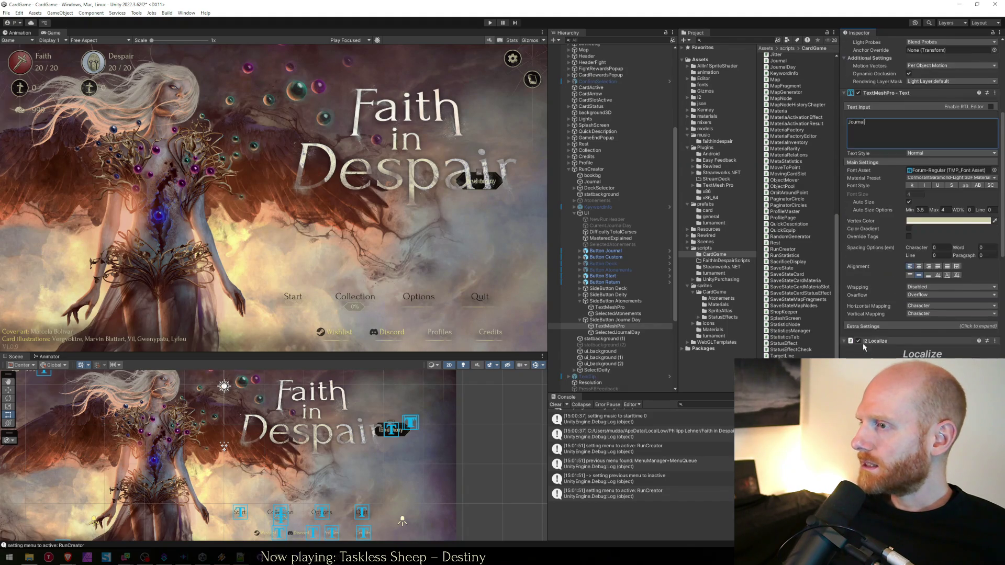
{"action": "left_click", "coordinate": [867, 347]}
{"action": "left_click", "coordinate": [852, 356]}
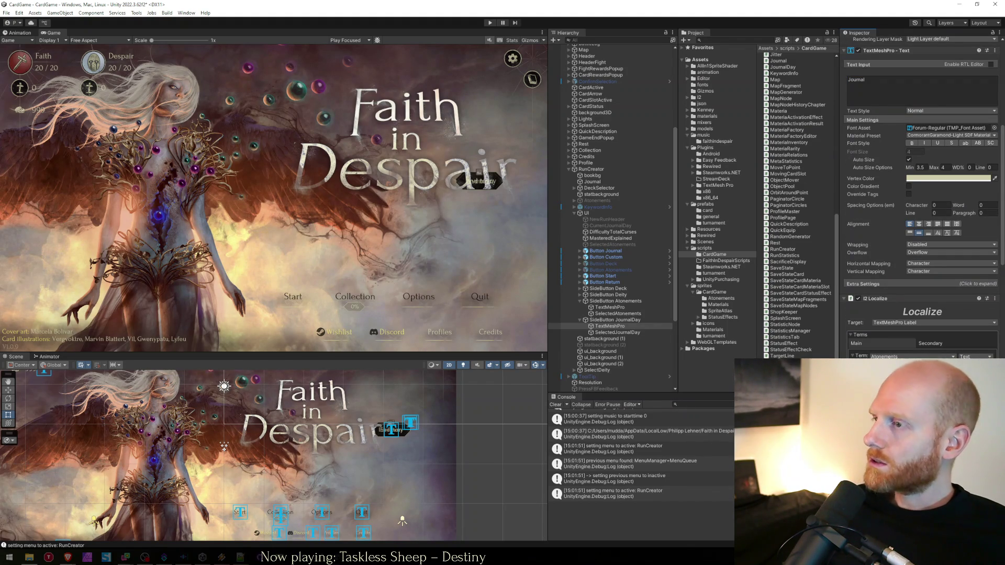
{"action": "left_click", "coordinate": [889, 366]}
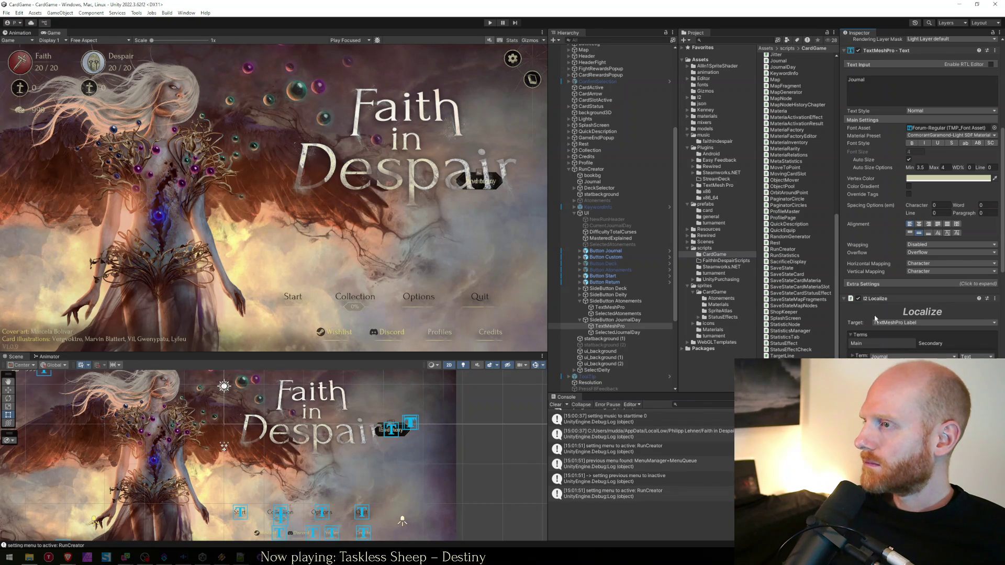
{"action": "scroll", "coordinate": [921, 261], "scroll_direction": "down", "scroll_amount": 2}
{"action": "left_click", "coordinate": [609, 332]}
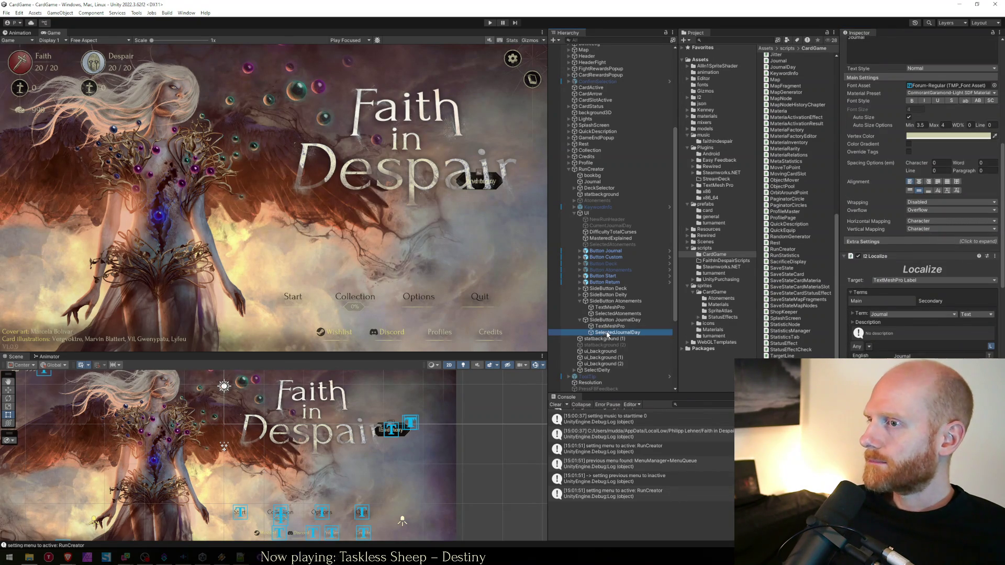
{"action": "key", "text": "alt+Tab"}
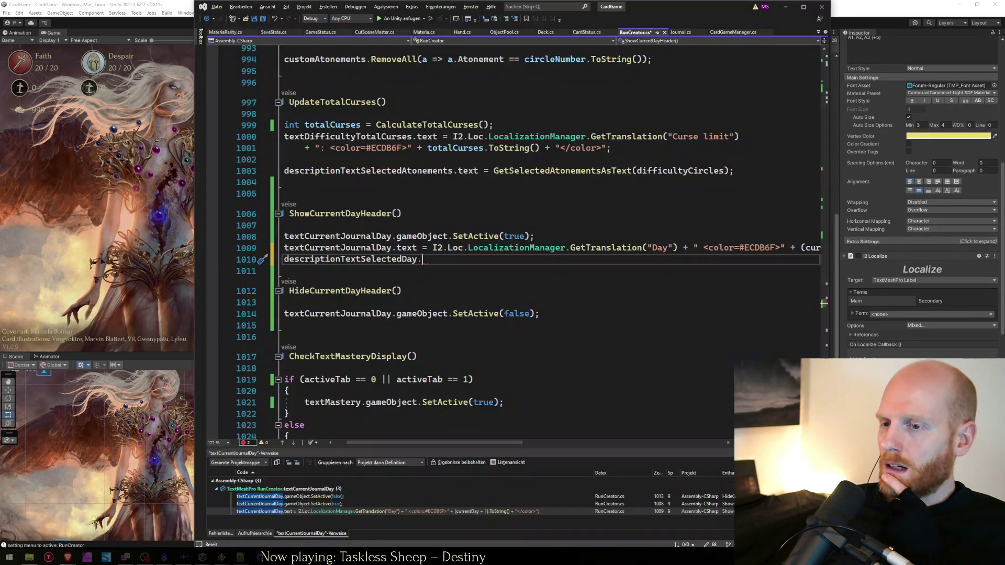
Step: Start a textCurrentJournalDay.text assignment on line 1010 of ShowCurrentDayHeader and save
{"action": "type", "text": "text ="}
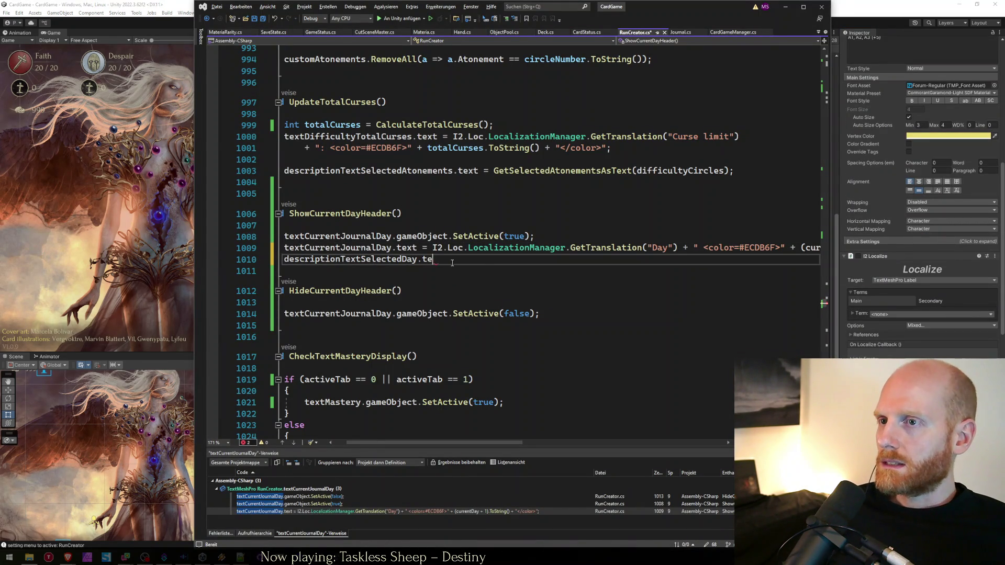
{"action": "key", "text": "Up"}
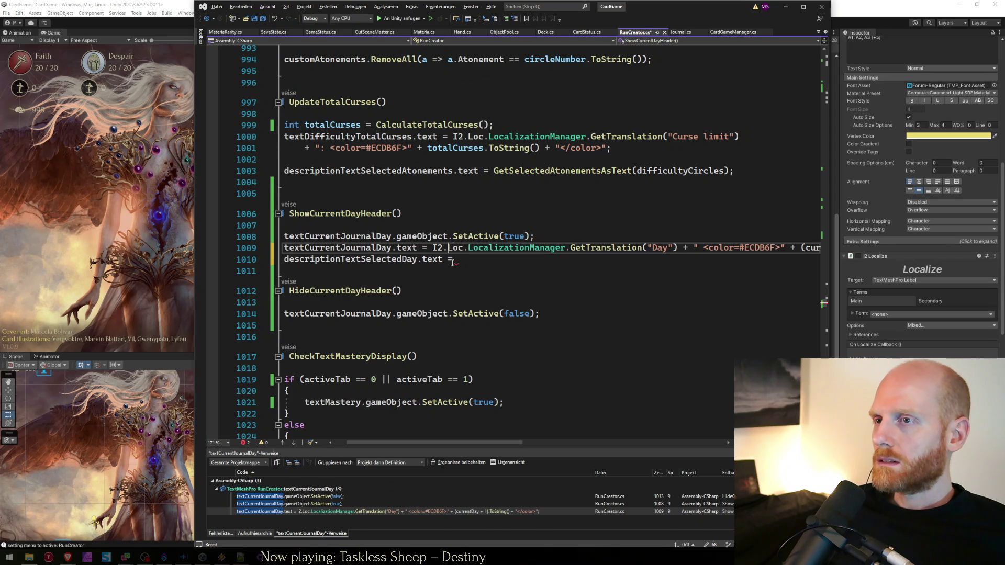
{"action": "key", "text": "shift+Home"}
{"action": "key", "text": "ctrl+c"}
{"action": "key", "text": "Down"}
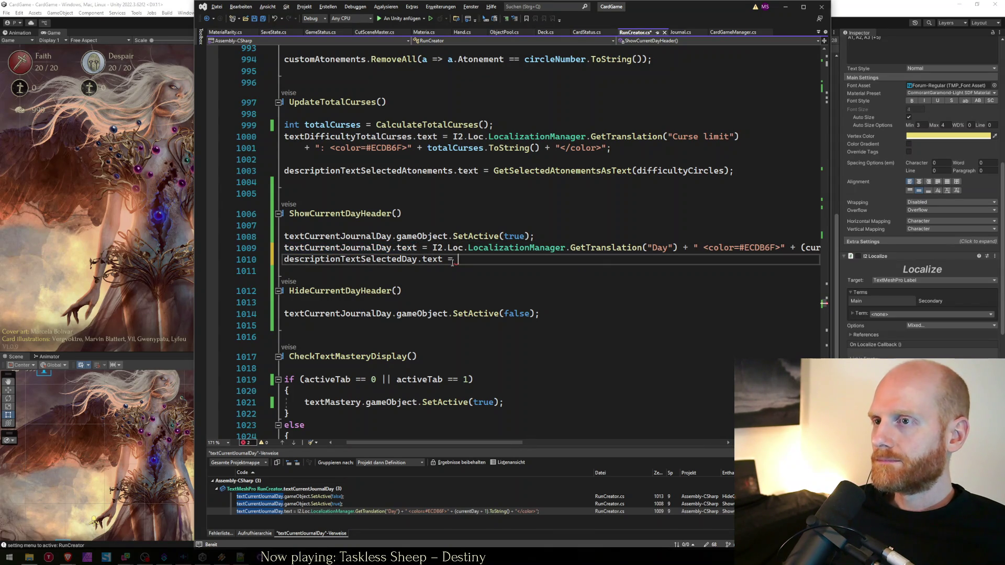
{"action": "key", "text": "End"}
{"action": "key", "text": "ctrl+v"}
{"action": "type", "text": ";"}
{"action": "key", "text": "ctrl+s"}
Step: Cut the day text expression from line 1009 and add a blank line after the method
{"action": "key", "text": "Home"}
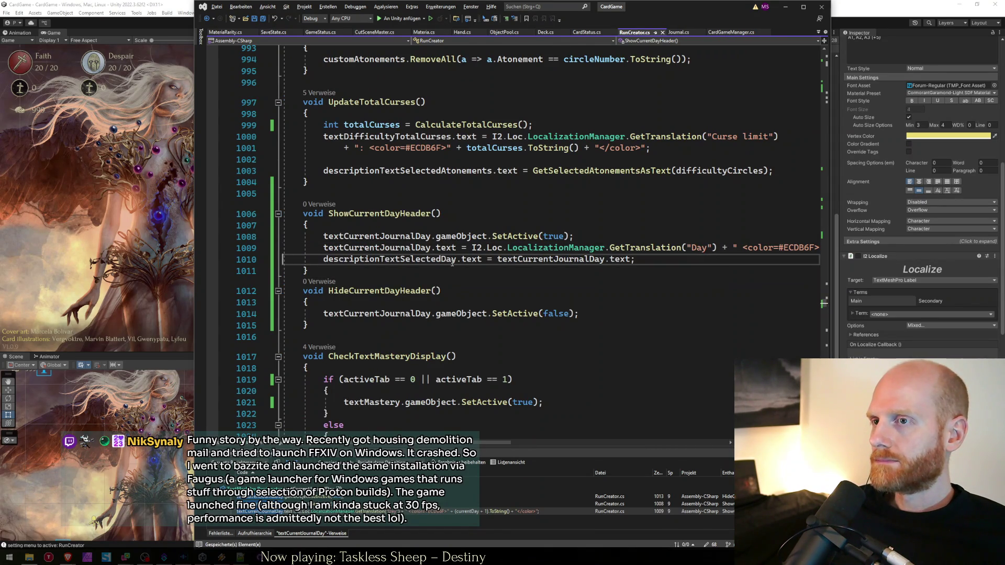
{"action": "key", "text": "ctrl+x"}
{"action": "key", "text": "ctrl+v"}
{"action": "key", "text": "Up"}
{"action": "key", "text": "Up"}
{"action": "key", "text": "shift+End"}
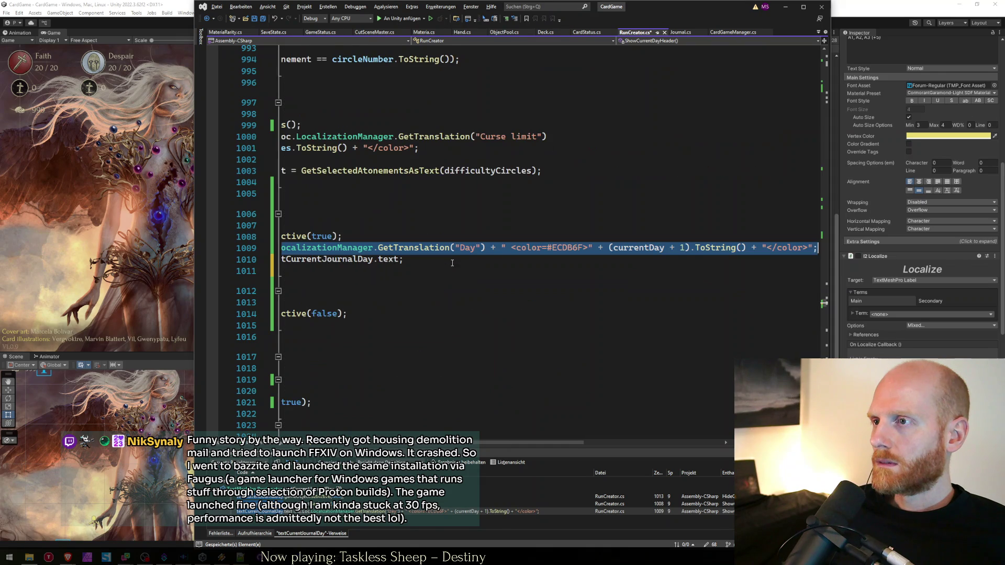
{"action": "key", "text": "shift+Left"}
{"action": "key", "text": "ctrl+x"}
{"action": "key", "text": "Down"}
{"action": "key", "text": "Down"}
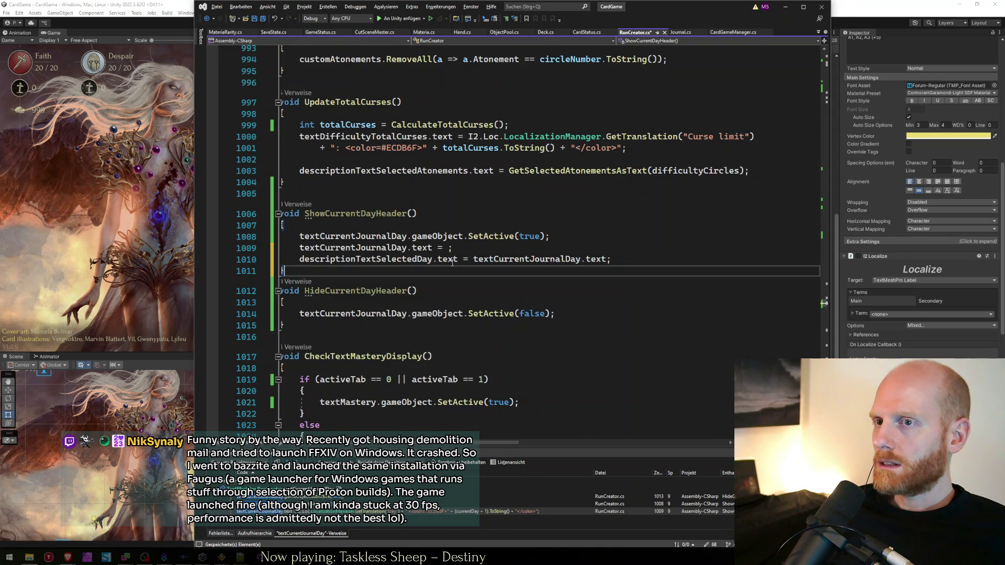
{"action": "key", "text": "End"}
{"action": "key", "text": "Return"}
Step: Create a string GetJournalDayText() method that returns the localized day text expression
{"action": "type", "text": "string "}
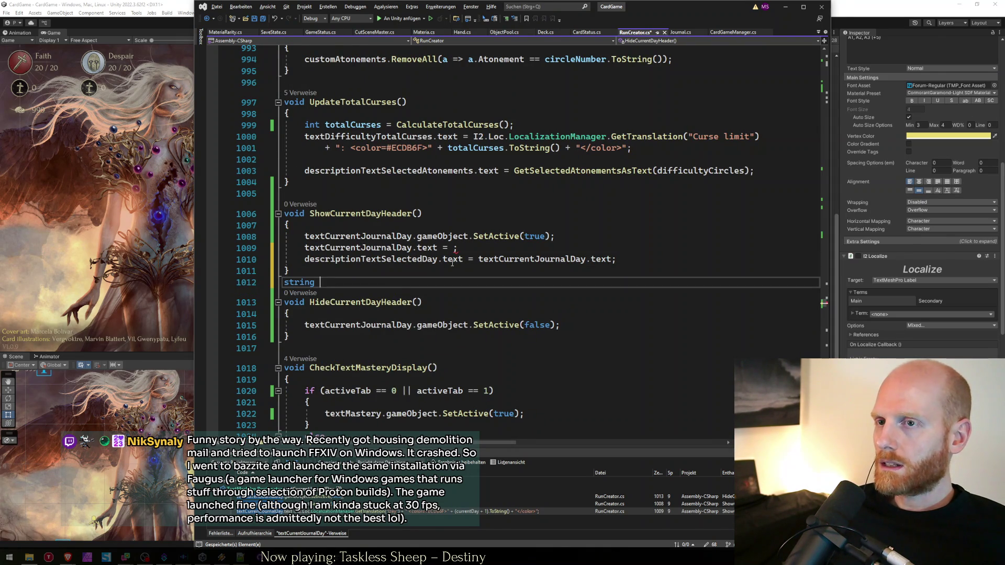
{"action": "type", "text": "GetJournalDay"}
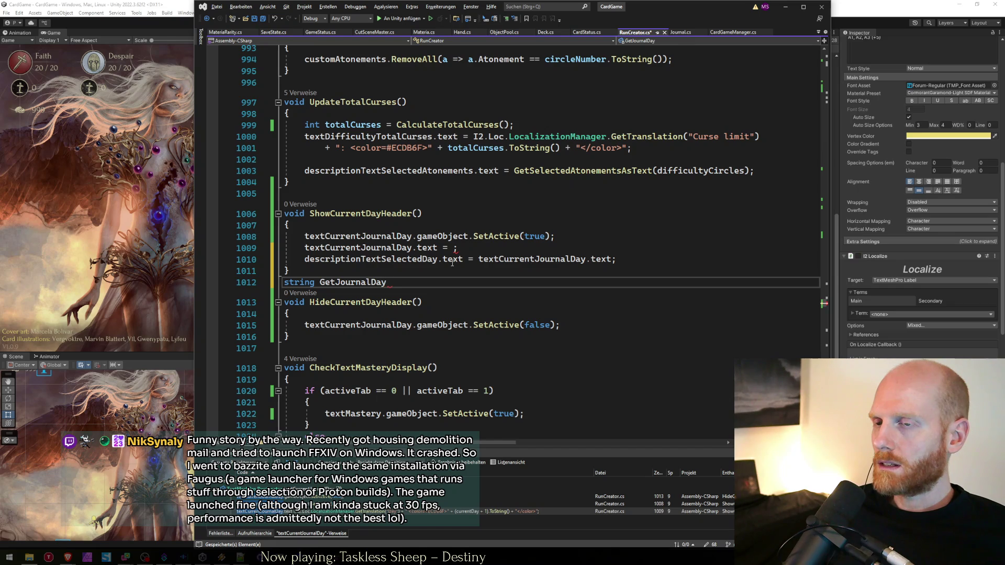
{"action": "type", "text": "Text() {"}
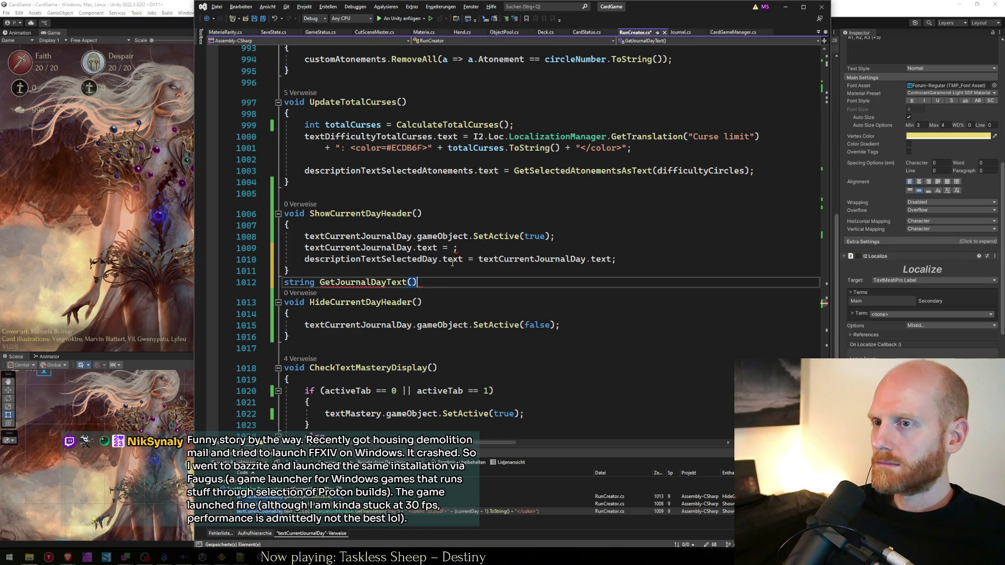
{"action": "key", "text": "Return"}
{"action": "type", "text": "return"}
{"action": "key", "text": "ctrl+v"}
{"action": "key", "text": "Home"}
{"action": "type", "text": "return"}
{"action": "key", "text": "End"}
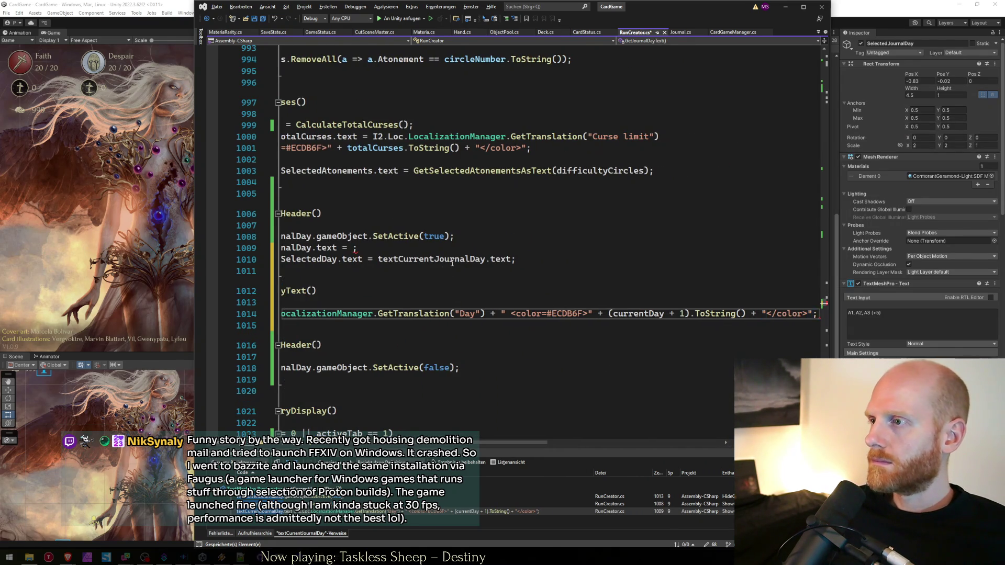
Step: Assign textCurrentJournalDay.text = GetJournalDayText() and select the selected-day description line
{"action": "key", "text": "Up"}
{"action": "key", "text": "Up"}
{"action": "key", "text": "Up"}
{"action": "key", "text": "Left"}
{"action": "type", "text": "GetJournal"}
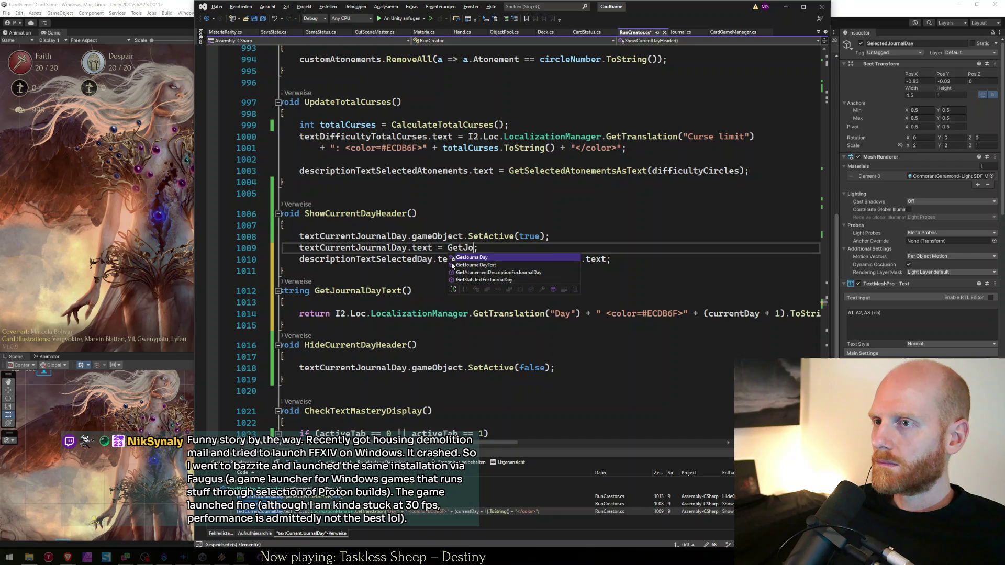
{"action": "key", "text": "Tab"}
{"action": "type", "text": "()"}
{"action": "type", "text": "()"}
{"action": "key", "text": "Down"}
{"action": "key", "text": "End"}
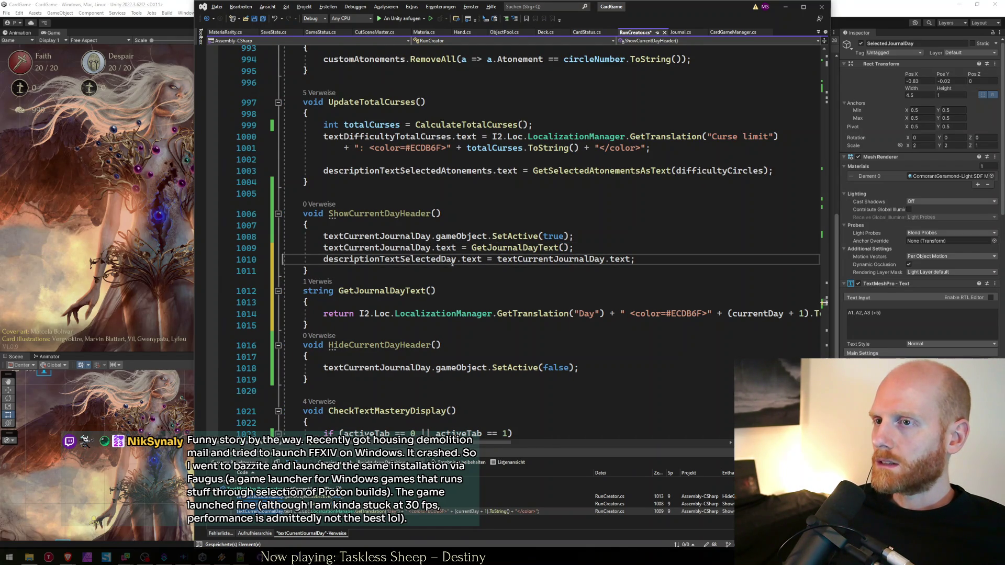
{"action": "triple_click", "coordinate": [452, 260]}
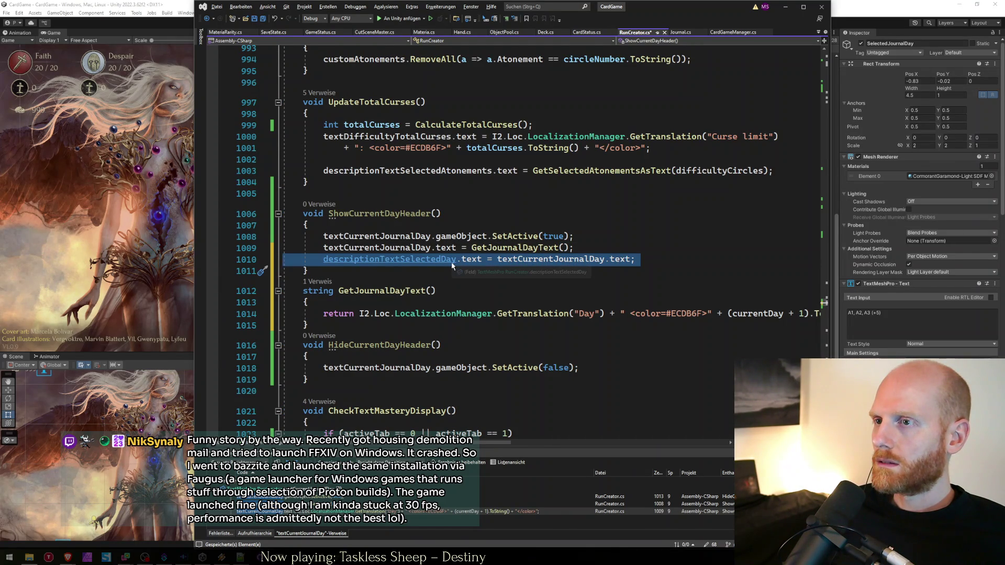
Step: Move the descriptionTextSelectedDay line into a new void UpdateJournalText() method and save
{"action": "key", "text": "Delete"}
{"action": "key", "text": "ctrl+z"}
{"action": "key", "text": "ctrl+y"}
{"action": "key", "text": "ctrl+s"}
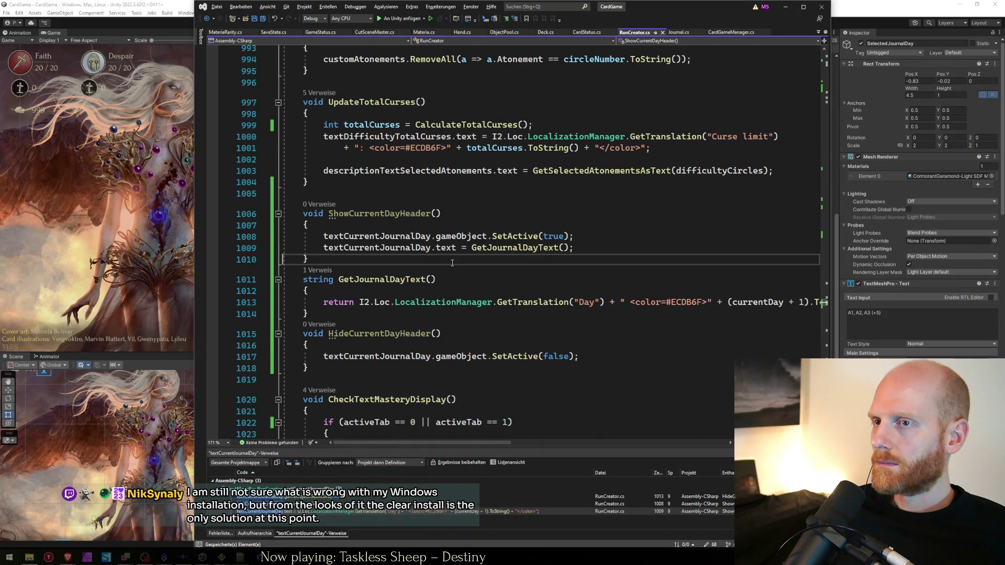
{"action": "key", "text": "Return"}
{"action": "type", "text": "void UpdateJ"}
{"action": "type", "text": "ournalTex"}
{"action": "type", "text": "() {"}
{"action": "key", "text": "Return"}
{"action": "key", "text": "Tab"}
{"action": "key", "text": "Return"}
{"action": "type", "text": "descriptionTextSelectedDay.text = textCurrentJournalDay.text;"}
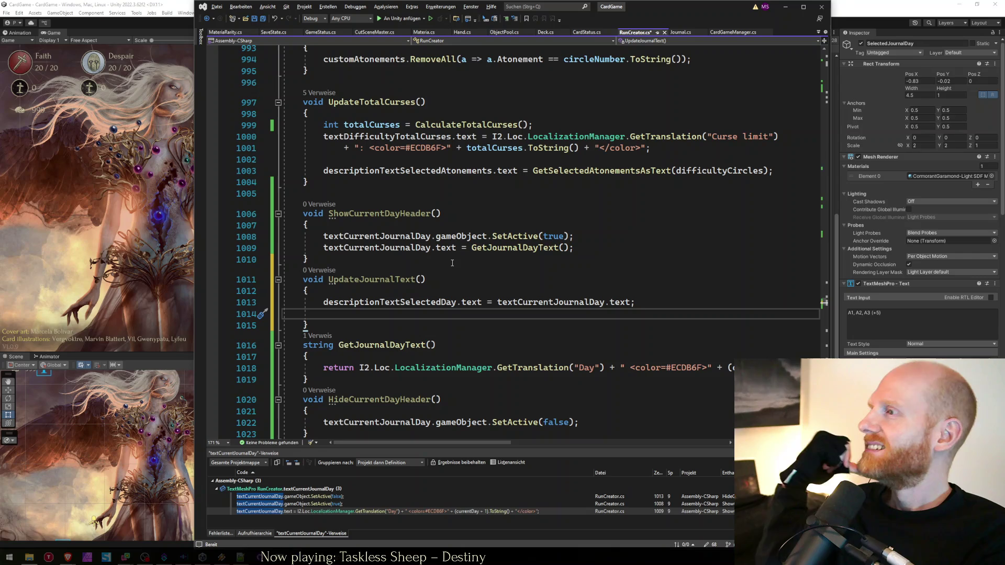
{"action": "key", "text": "ctrl+s"}
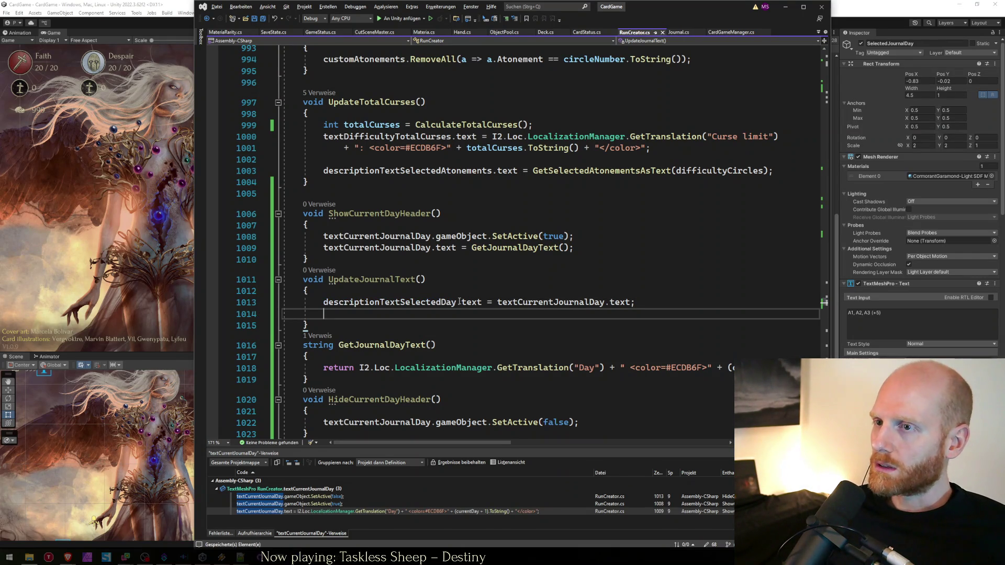
Step: Move the textCurrentJournalDay assignment into UpdateJournalText below the description line
{"action": "key", "text": "Up"}
{"action": "key", "text": "Up"}
{"action": "key", "text": "Up"}
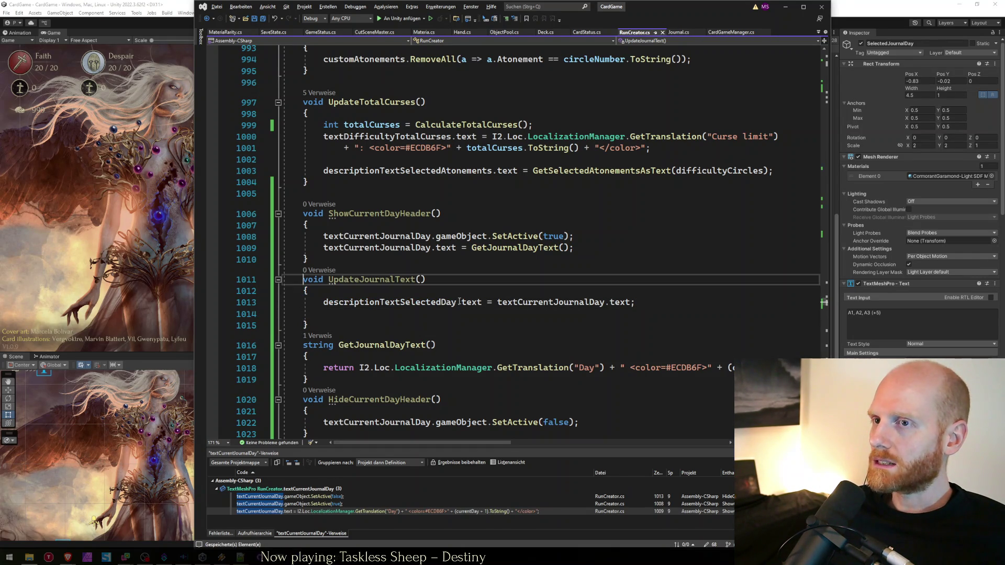
{"action": "key", "text": "End"}
{"action": "key", "text": "shift+Home"}
{"action": "key", "text": "shift+Home"}
{"action": "key", "text": "ctrl+x"}
{"action": "key", "text": "Down"}
{"action": "key", "text": "Down"}
{"action": "key", "text": "Down"}
{"action": "key", "text": "ctrl+v"}
{"action": "key", "text": "Delete"}
{"action": "key", "text": "Up"}
{"action": "key", "text": "Up"}
{"action": "key", "text": "Up"}
Step: Call UpdateJournalText(); from ShowCurrentDayHeader after the activation call
{"action": "key", "text": "Up"}
{"action": "key", "text": "Up"}
{"action": "key", "text": "End"}
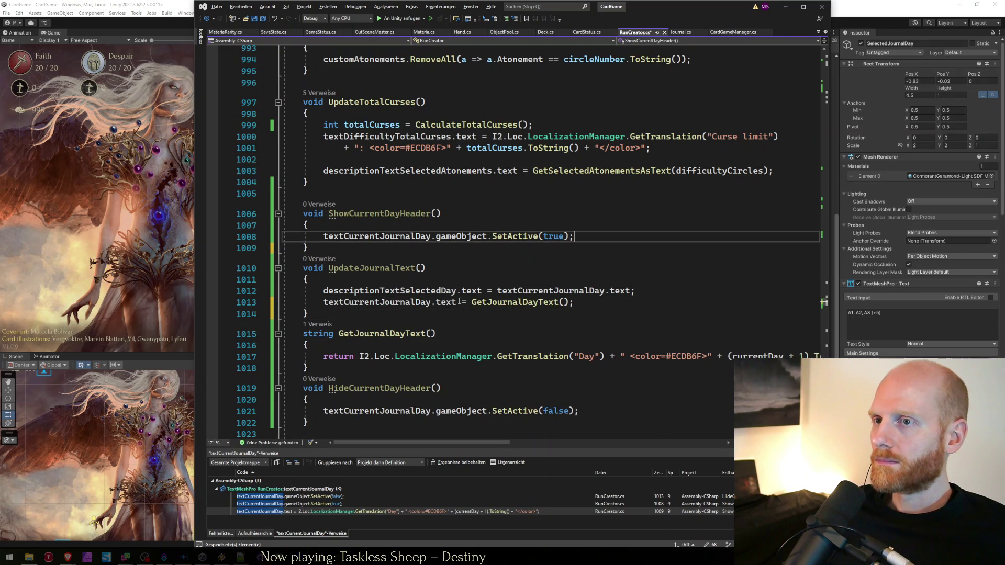
{"action": "key", "text": "Return"}
{"action": "type", "text": "UPdateJ"}
{"action": "key", "text": "Tab"}
{"action": "type", "text": "();"}
{"action": "key", "text": "Down"}
{"action": "key", "text": "Down"}
{"action": "key", "text": "Down"}
{"action": "key", "text": "Down"}
{"action": "key", "text": "Up"}
{"action": "key", "text": "Up"}
{"action": "key", "text": "Up"}
{"action": "key", "text": "ctrl+Right"}
{"action": "key", "text": "Down"}
{"action": "key", "text": "Down"}
{"action": "key", "text": "Down"}
{"action": "key", "text": "Up"}
{"action": "key", "text": "Up"}
{"action": "key", "text": "Up"}
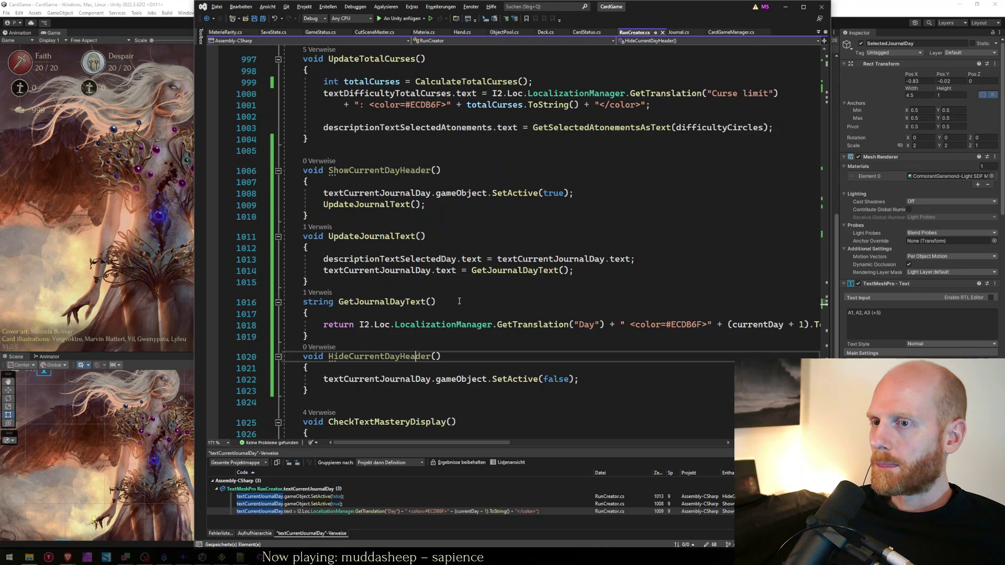
{"action": "key", "text": "Down"}
{"action": "key", "text": "Down"}
{"action": "key", "text": "Up"}
{"action": "key", "text": "Up"}
{"action": "key", "text": "Up"}
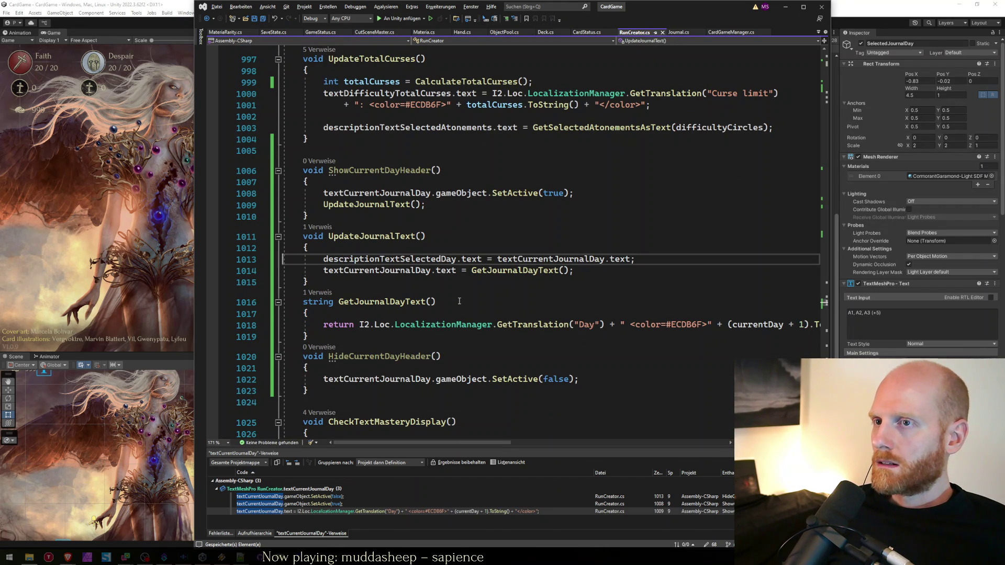
{"action": "key", "text": "Up"}
{"action": "key", "text": "Down"}
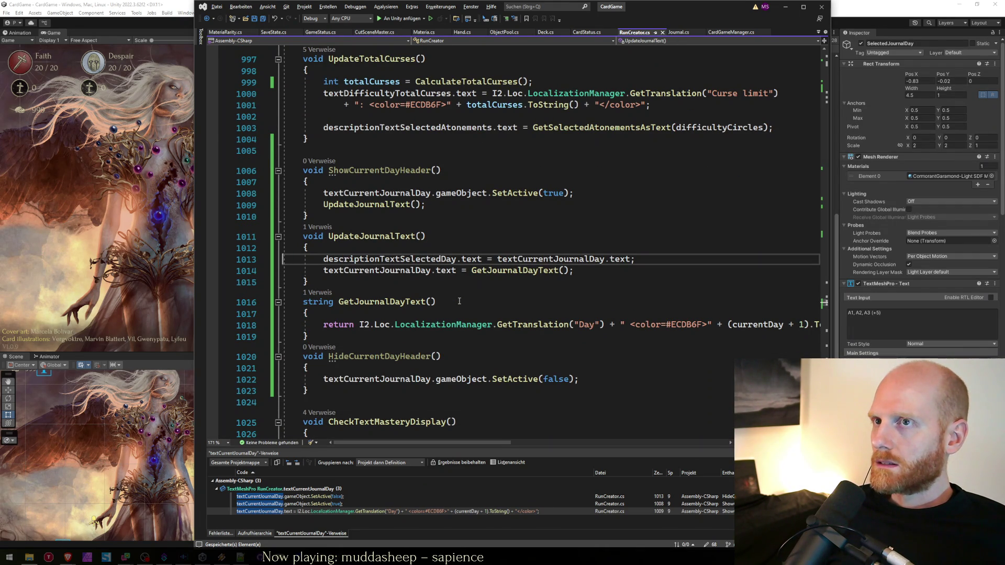
Step: Add an UpdateJournalText call after UpdateTotalCurses in PickJournalDay and save the script
{"action": "key", "text": "ctrl+f"}
{"action": "type", "text": "pickjourn"}
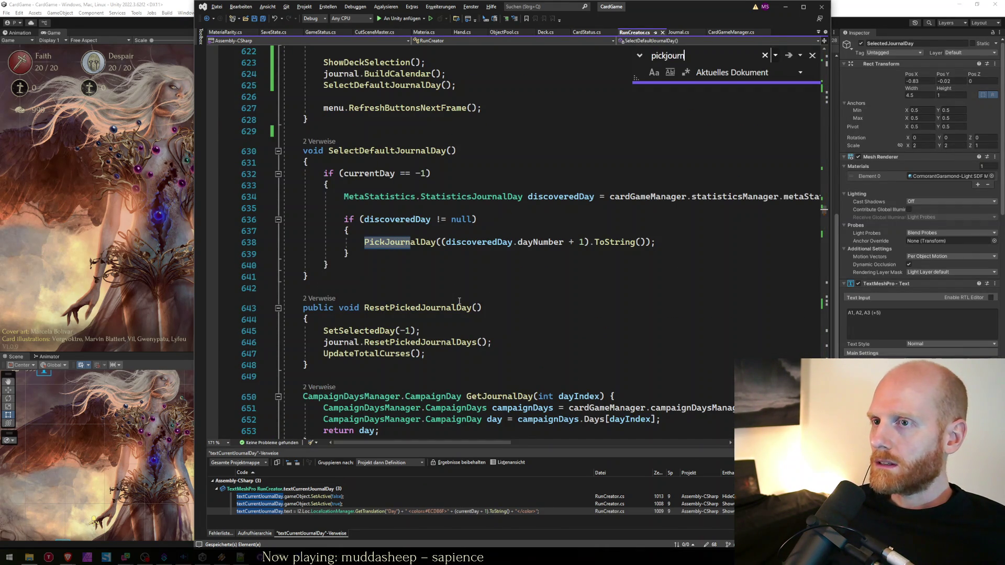
{"action": "key", "text": "Escape"}
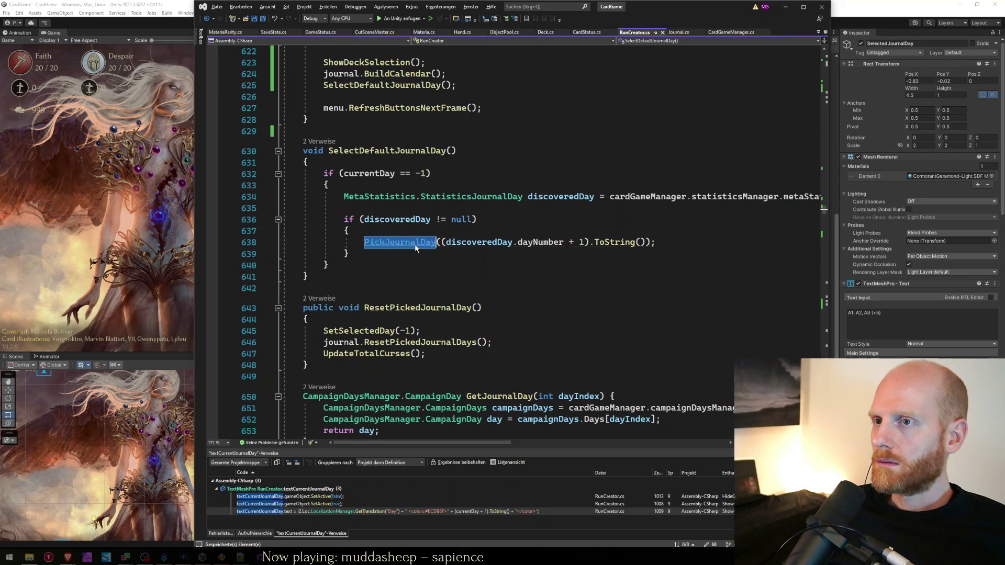
{"action": "key", "text": "F12"}
{"action": "scroll", "coordinate": [330, 299], "scroll_direction": "down", "scroll_amount": 5}
{"action": "scroll", "coordinate": [330, 300], "scroll_direction": "down", "scroll_amount": 4}
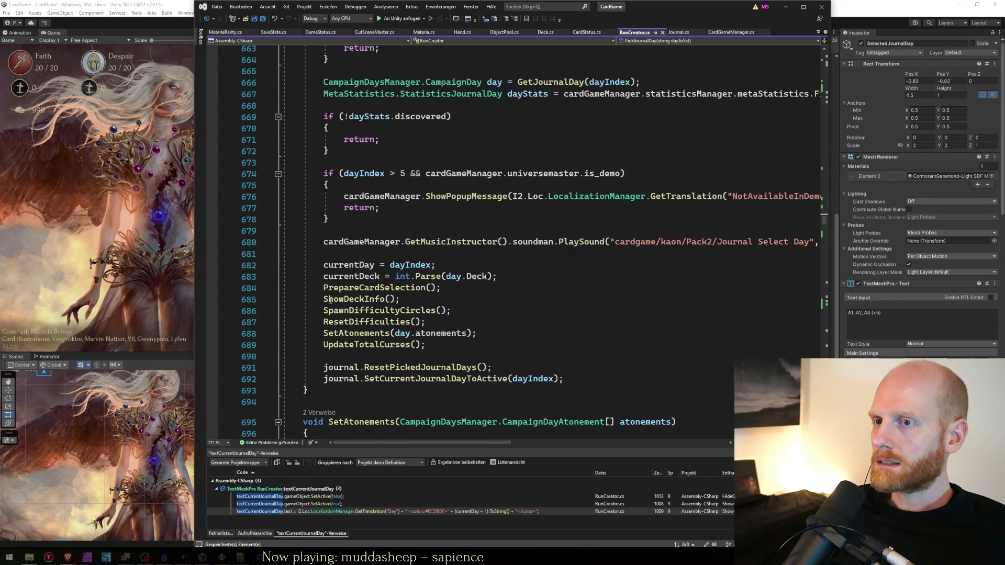
{"action": "left_click", "coordinate": [483, 354]}
{"action": "key", "text": "Return"}
{"action": "type", "text": "UpdateJournalText();"}
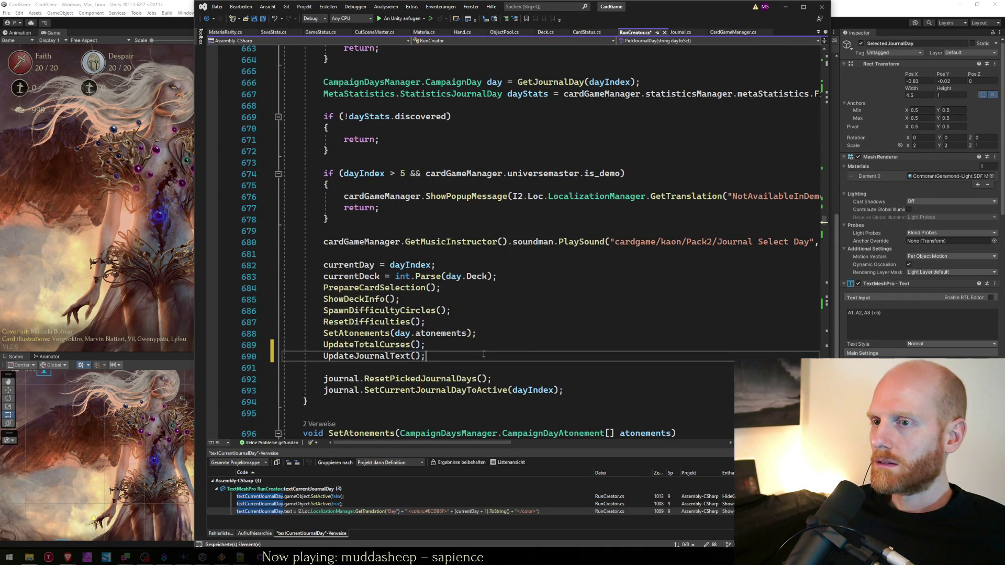
{"action": "key", "text": "ctrl+s"}
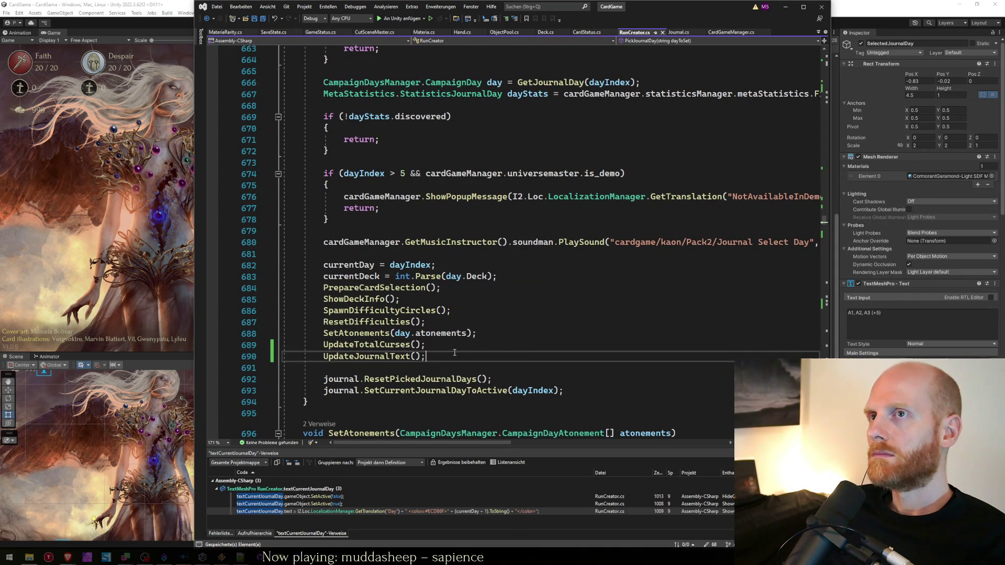
{"action": "left_click", "coordinate": [97, 226]}
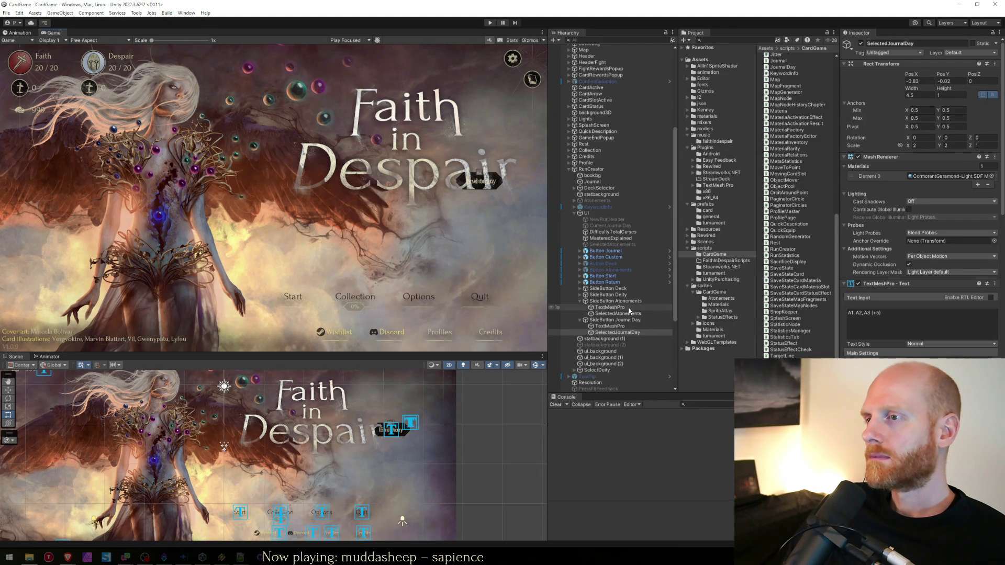
Step: Inspect the SelectedDeck, SelectedDeity, SelectedAtonements and SelectedJournalDay text objects of the side buttons
{"action": "left_click", "coordinate": [579, 294]}
{"action": "left_click", "coordinate": [580, 295]}
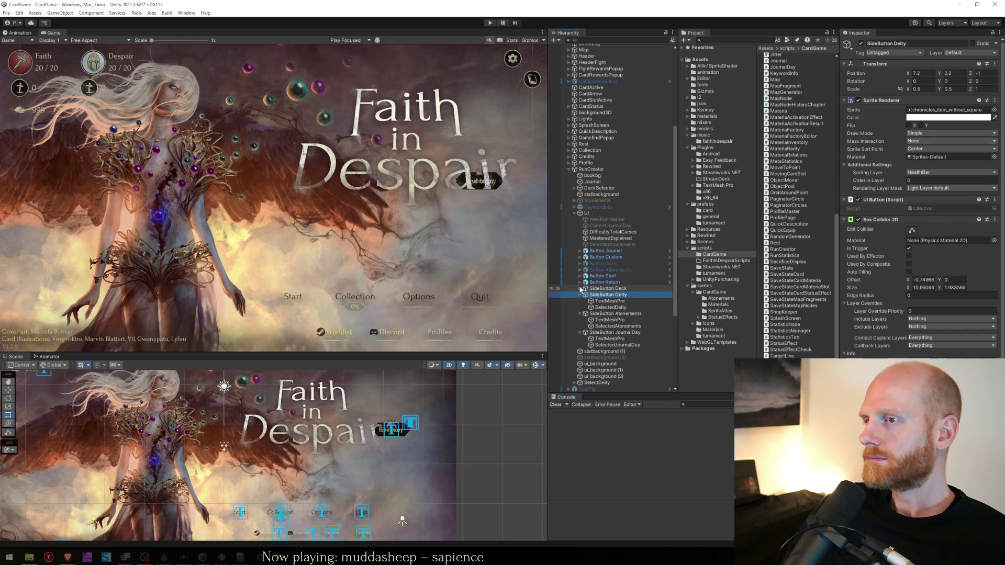
{"action": "left_click", "coordinate": [579, 288]}
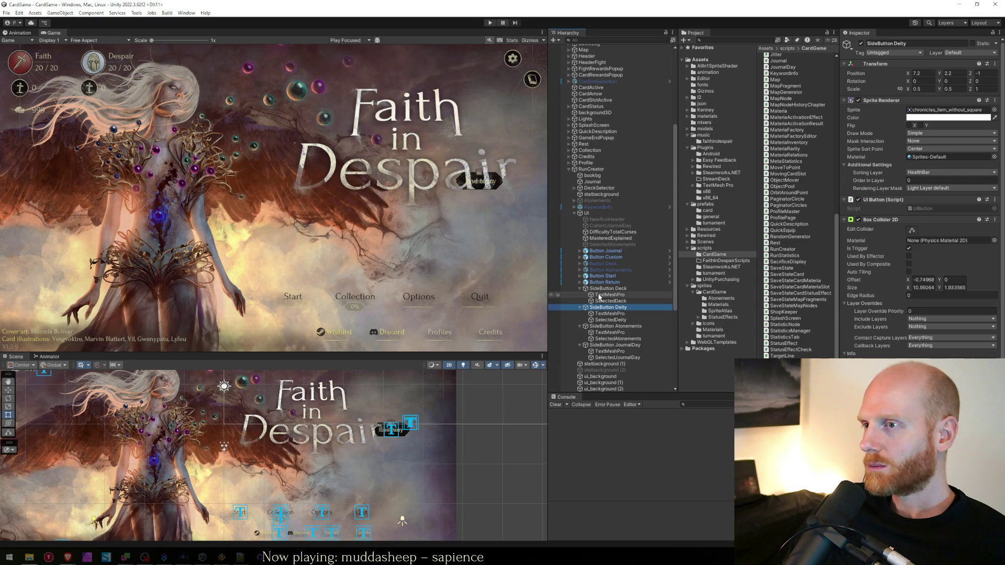
{"action": "left_click", "coordinate": [603, 301]}
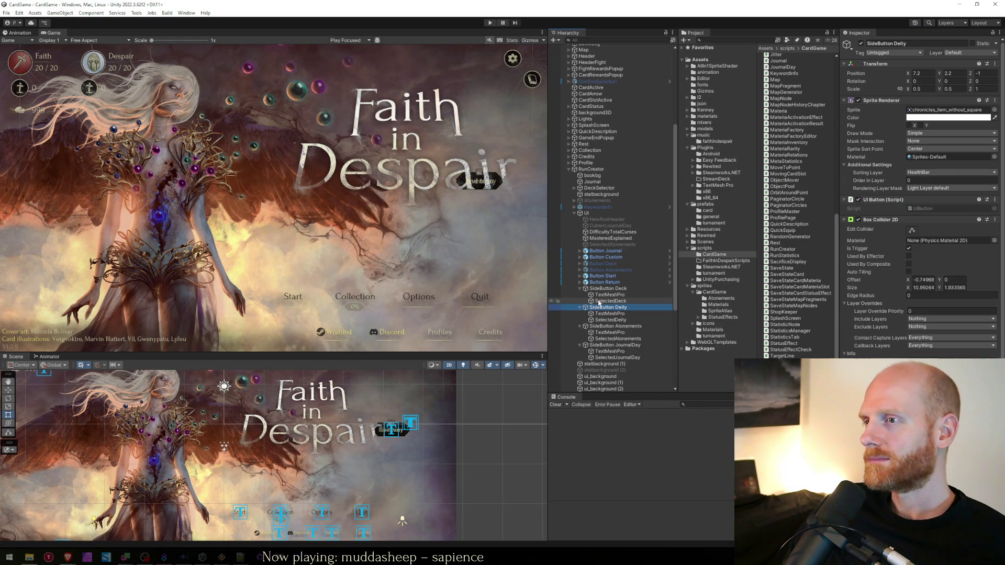
{"action": "left_click", "coordinate": [596, 320]}
{"action": "left_click", "coordinate": [607, 339]}
{"action": "left_click", "coordinate": [607, 357]}
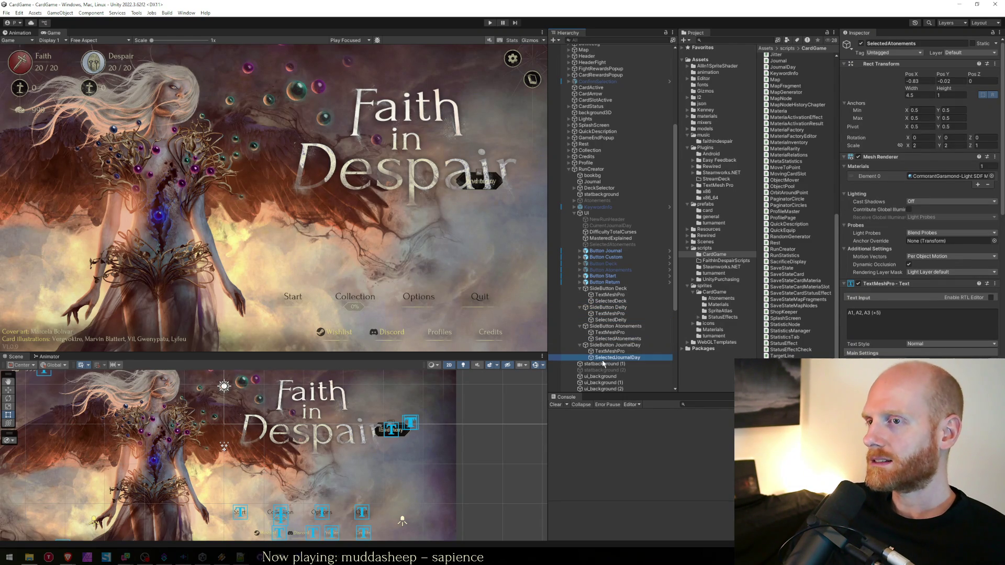
{"action": "left_click", "coordinate": [613, 339]}
Step: Clear SelectedJournalDay's placeholder text, enter Play mode and start a new run
{"action": "left_click", "coordinate": [611, 352]}
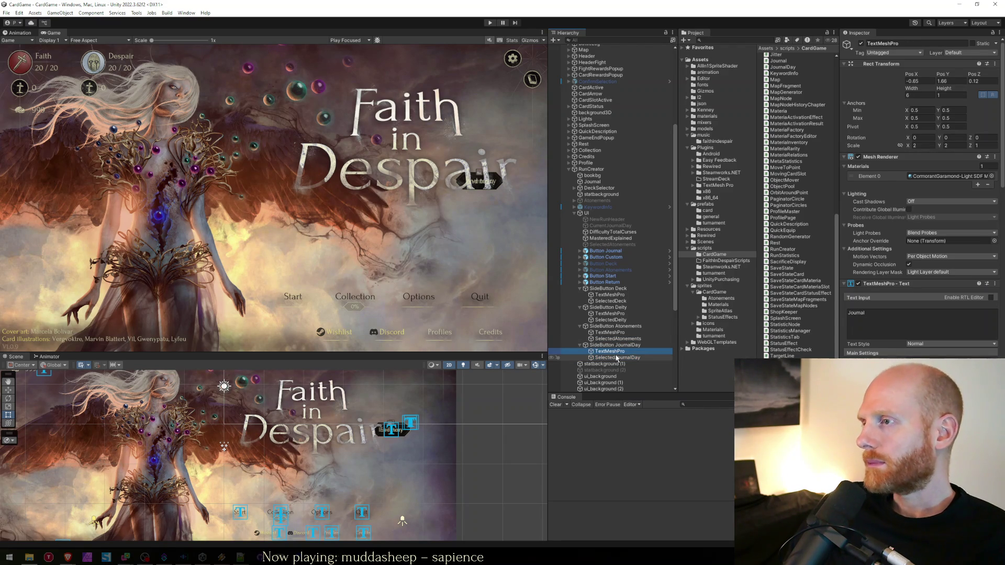
{"action": "left_click", "coordinate": [616, 357]}
{"action": "left_click", "coordinate": [886, 323]}
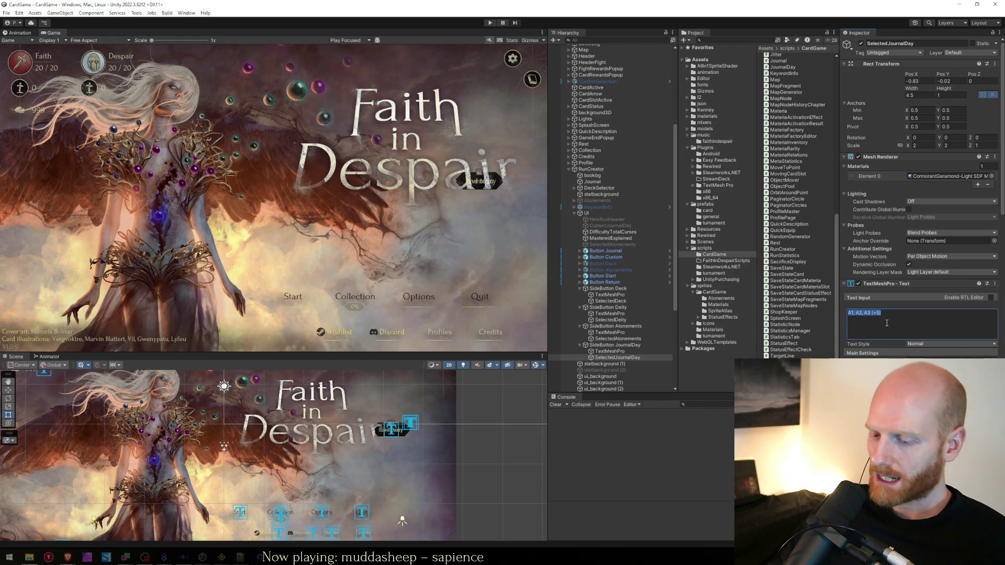
{"action": "left_click", "coordinate": [487, 23]}
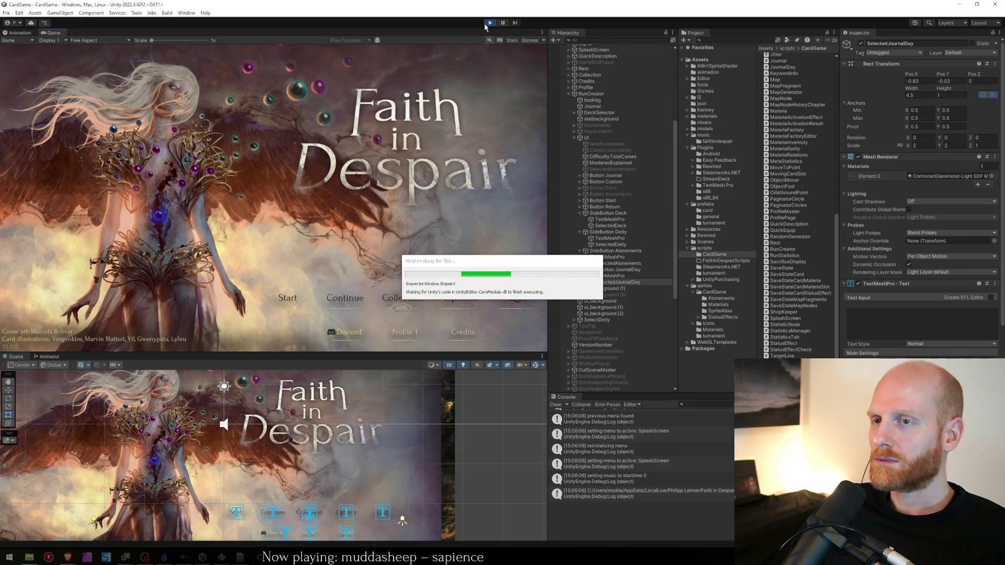
{"action": "left_click", "coordinate": [275, 302]}
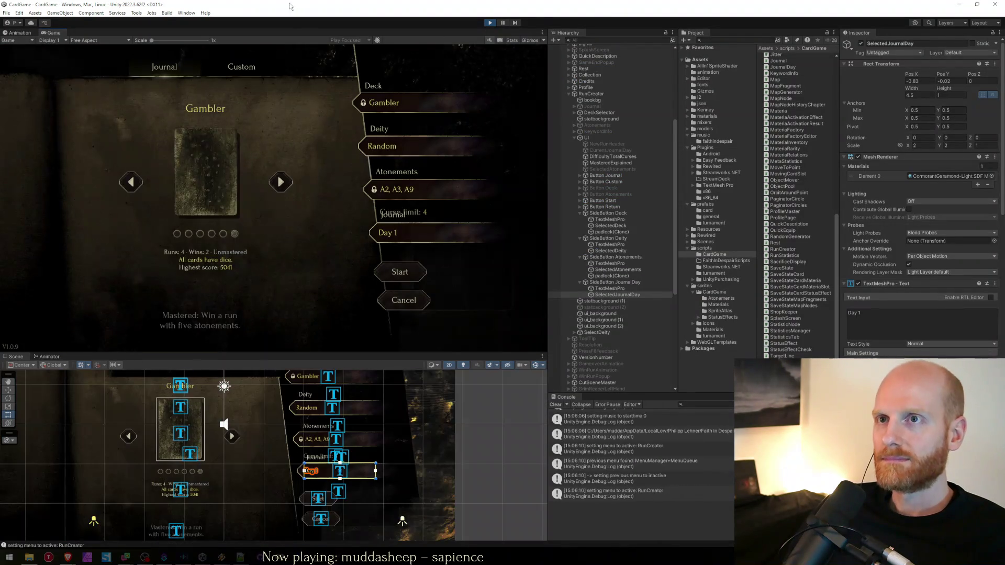
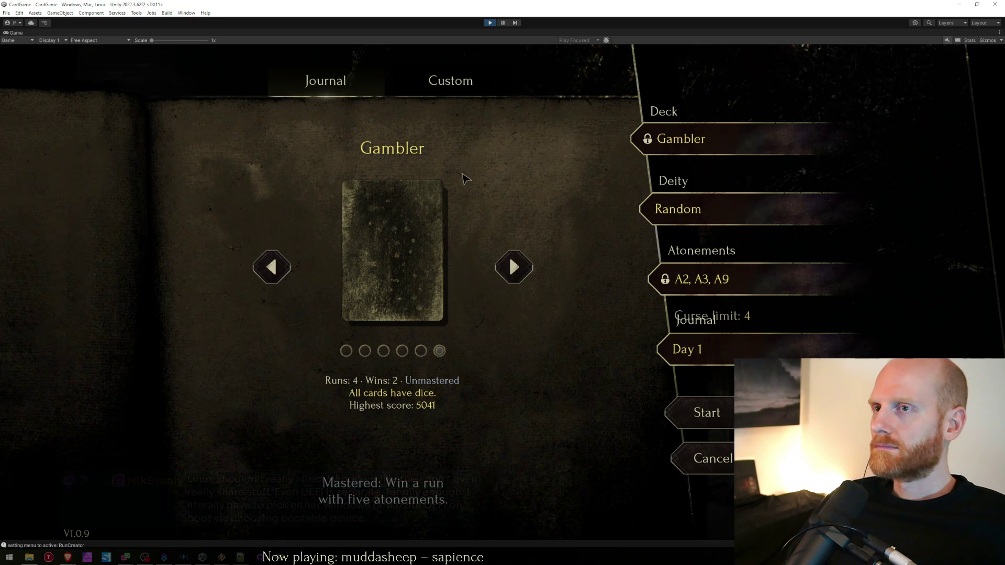
Step: Open the journal calendar and pick days 11, 4, 3, 4, 11, 18, 17, 24 and 31
{"action": "left_click", "coordinate": [508, 255]}
{"action": "left_click", "coordinate": [513, 238]}
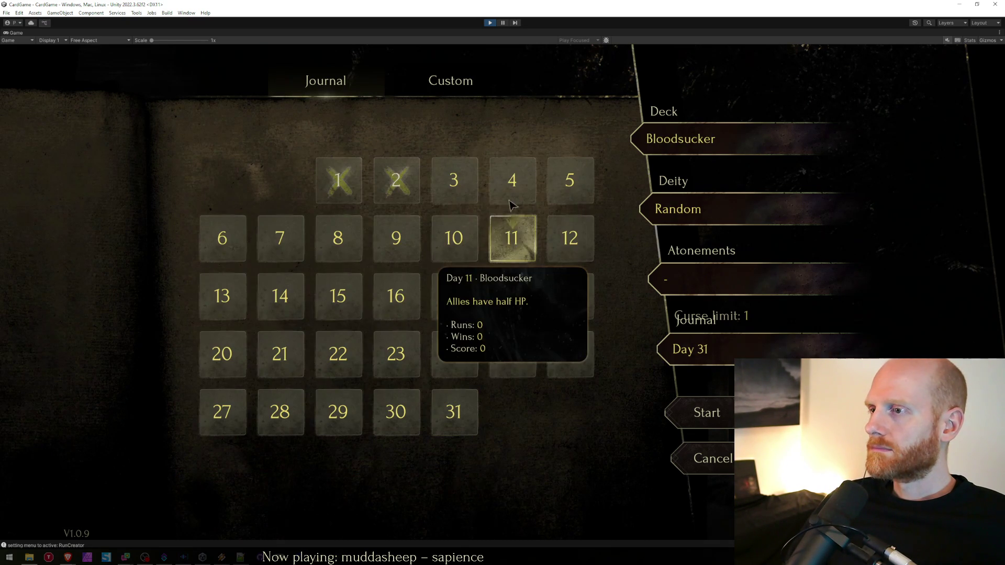
{"action": "left_click", "coordinate": [510, 184]}
{"action": "left_click", "coordinate": [453, 183]}
{"action": "left_click", "coordinate": [510, 183]}
{"action": "left_click", "coordinate": [500, 253]}
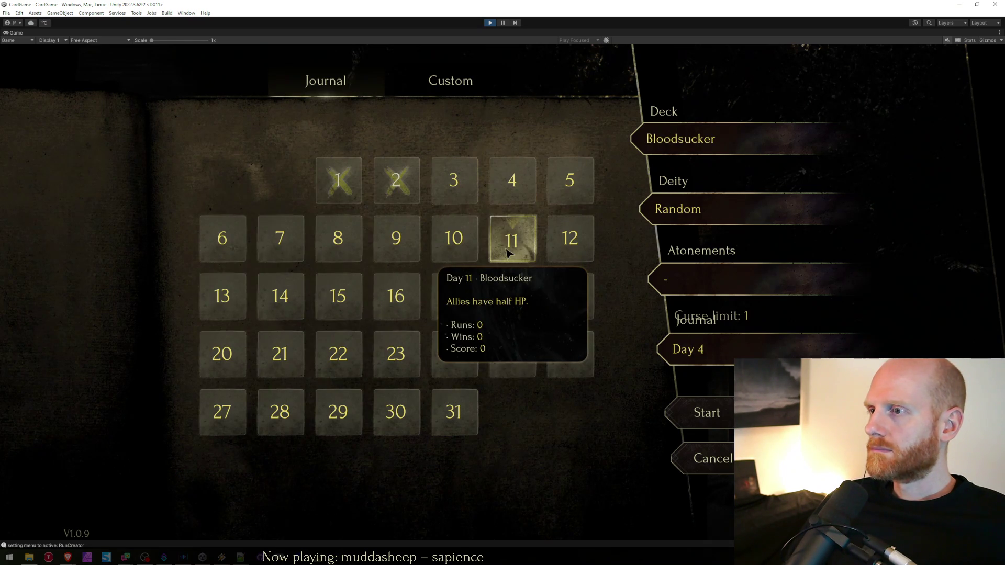
{"action": "left_click", "coordinate": [512, 297]}
{"action": "left_click", "coordinate": [461, 306]}
{"action": "left_click", "coordinate": [455, 353]}
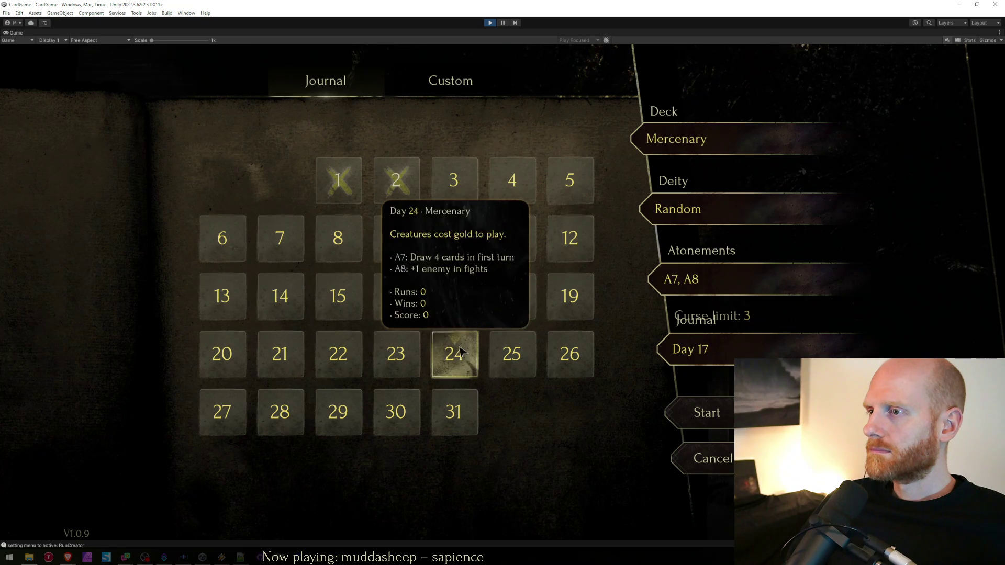
{"action": "left_click", "coordinate": [455, 410]}
Step: Pick days 11, 4, 18 and 31 again, finishing on day 25 to check the day label
{"action": "left_click", "coordinate": [513, 236]}
{"action": "left_click", "coordinate": [511, 181]}
{"action": "left_click", "coordinate": [521, 296]}
{"action": "left_click", "coordinate": [515, 256]}
{"action": "left_click", "coordinate": [513, 294]}
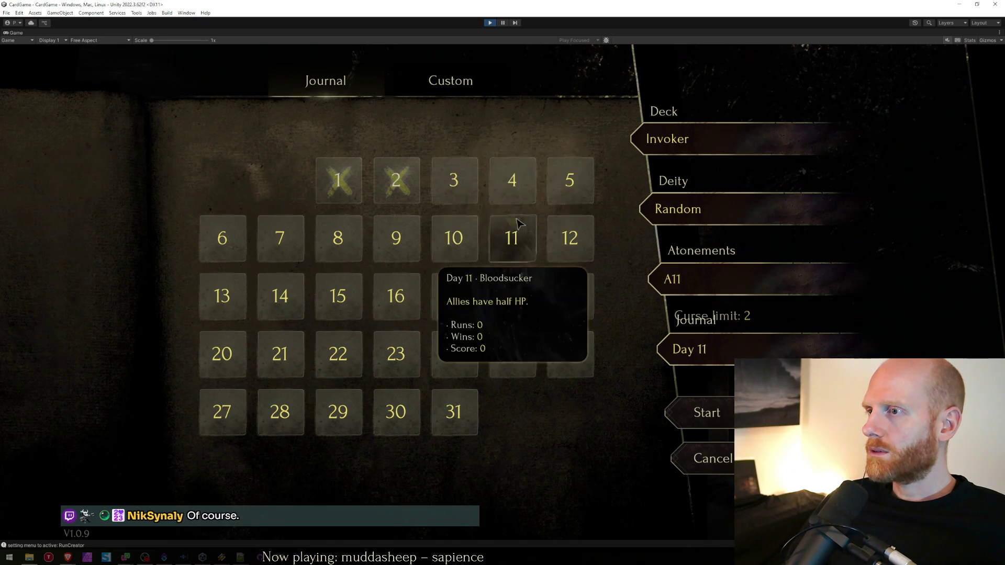
{"action": "left_click", "coordinate": [459, 420]}
{"action": "left_click", "coordinate": [513, 355]}
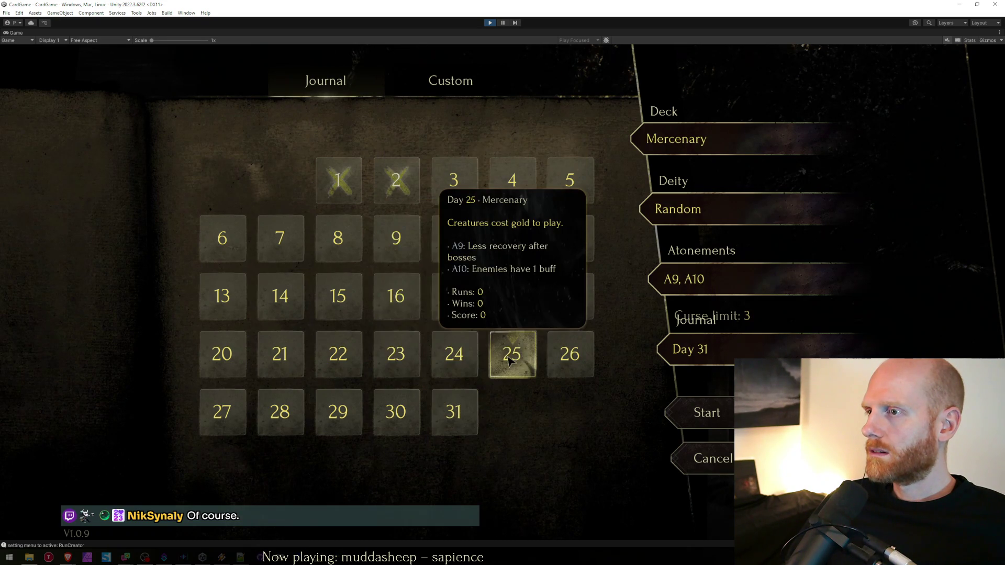
{"action": "left_click", "coordinate": [461, 413]}
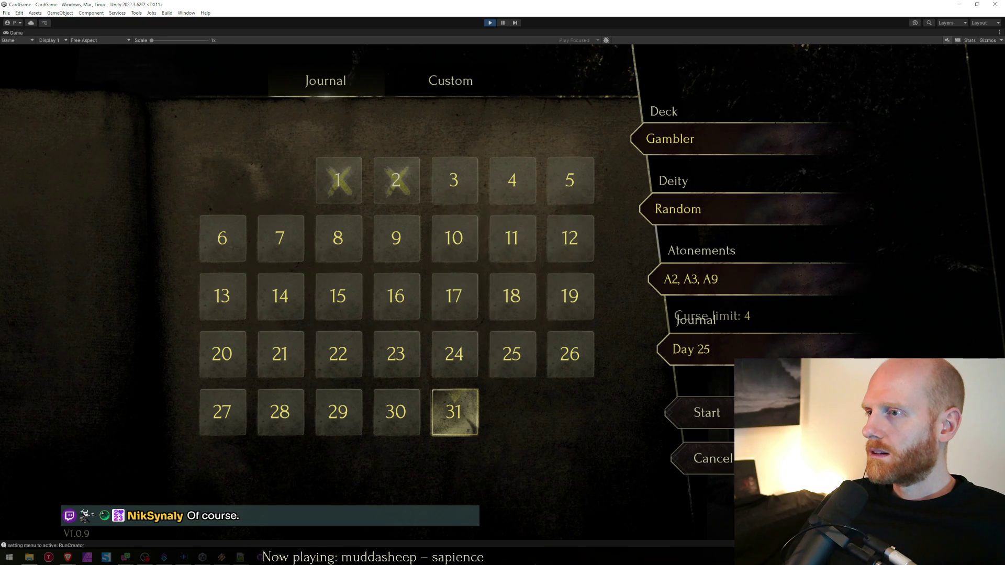
{"action": "left_click", "coordinate": [457, 407]}
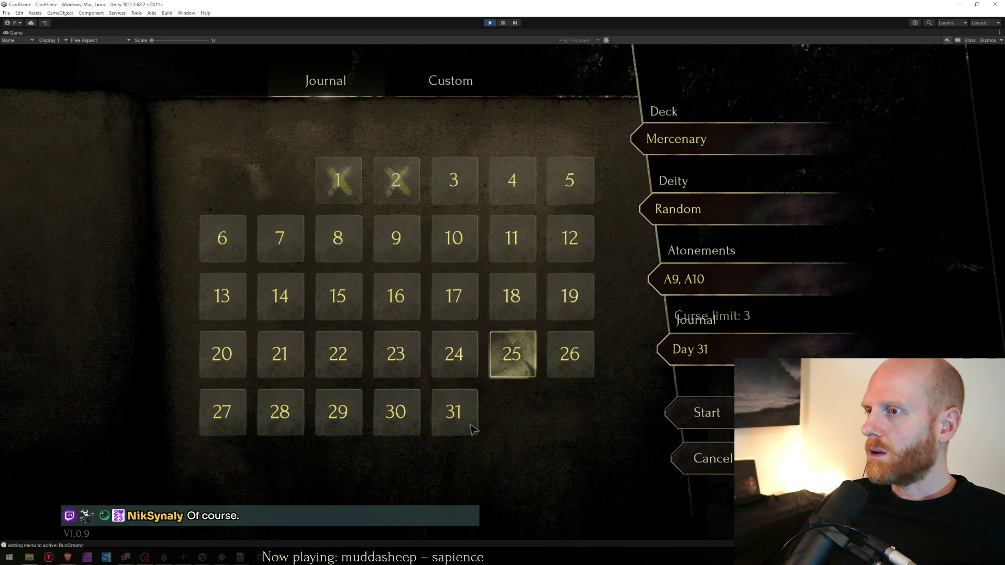
{"action": "key", "text": "alt+Tab"}
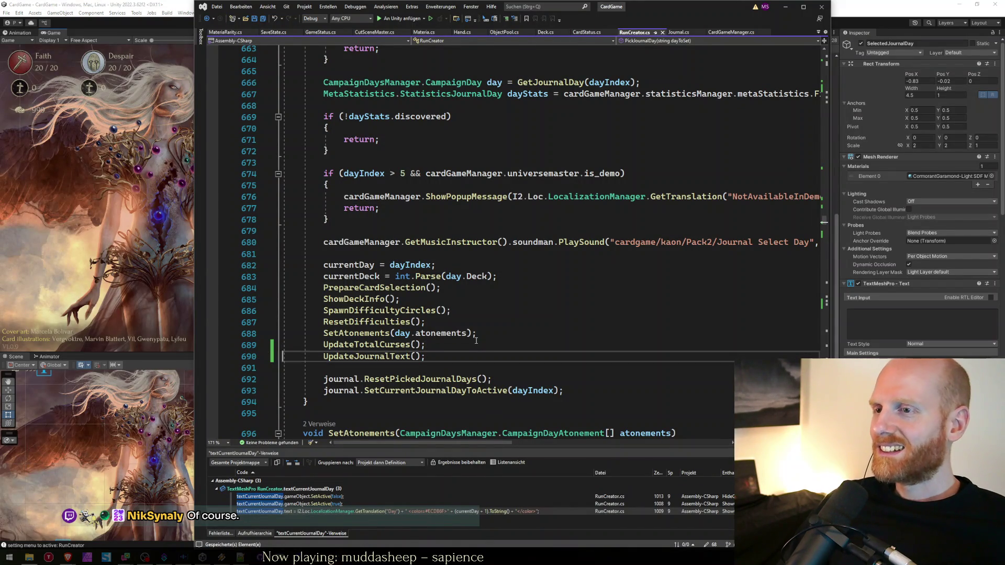
Step: Move the UpdateJournalText() call from line 690 to the end of the method and save RunCreator.cs
{"action": "key", "text": "ctrl+x"}
{"action": "key", "text": "Down"}
{"action": "key", "text": "Down"}
{"action": "key", "text": "Down"}
{"action": "key", "text": "Return"}
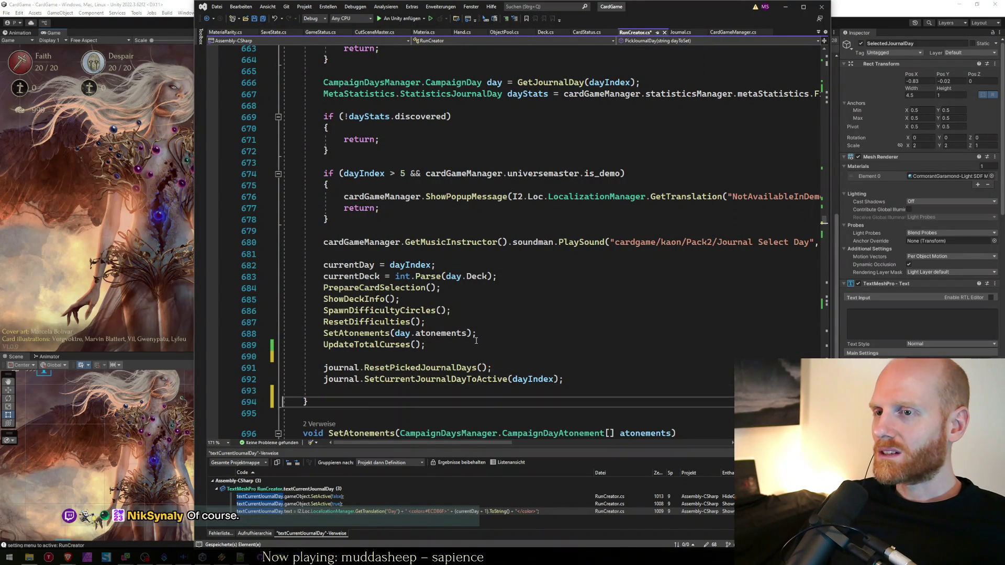
{"action": "key", "text": "ctrl+v"}
{"action": "key", "text": "ctrl+s"}
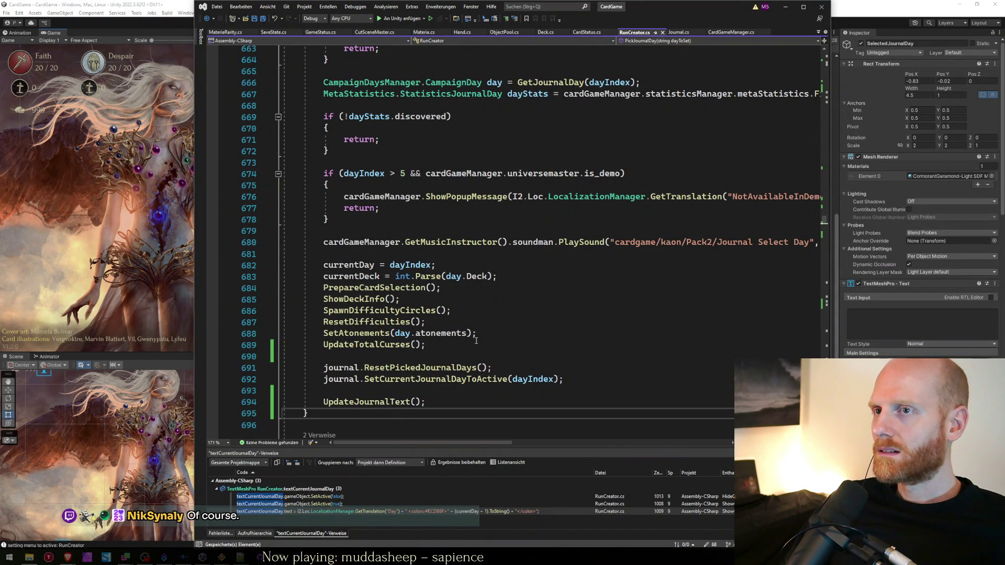
{"action": "key", "text": "alt+Tab"}
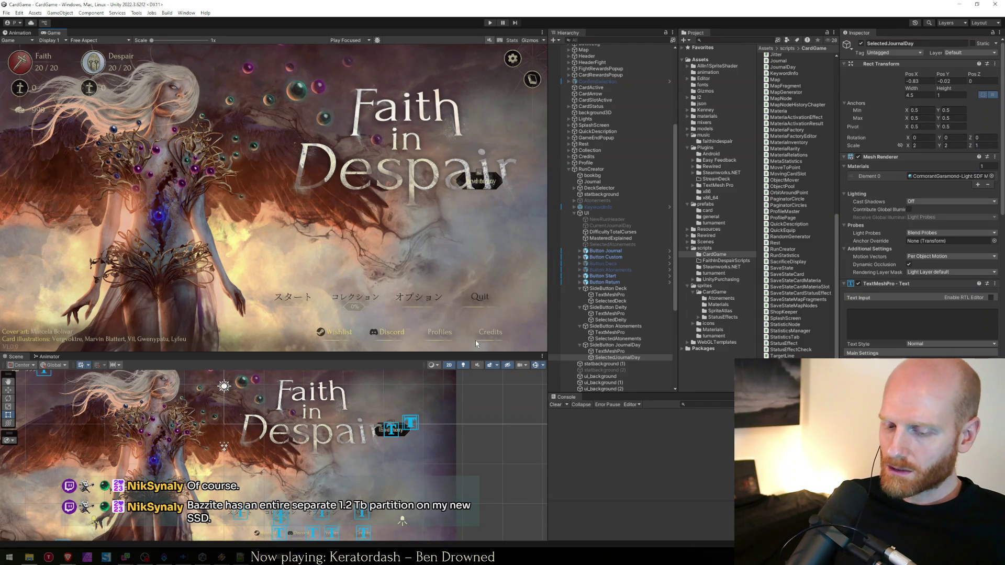
Step: Run the game, start a new run, and dismiss the deck-locked message after trying the previous deck
{"action": "key", "text": "ctrl+p"}
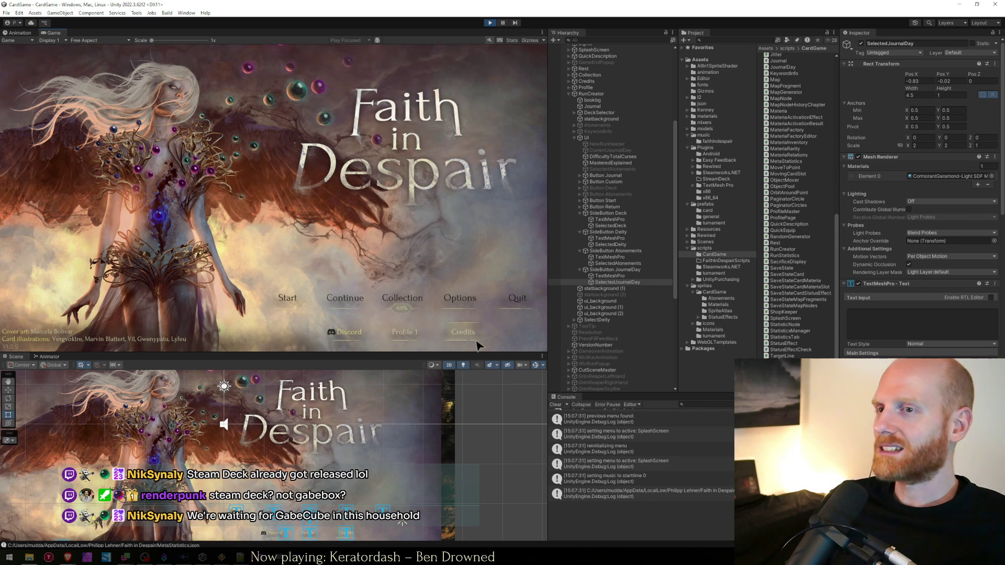
{"action": "left_click", "coordinate": [287, 296]}
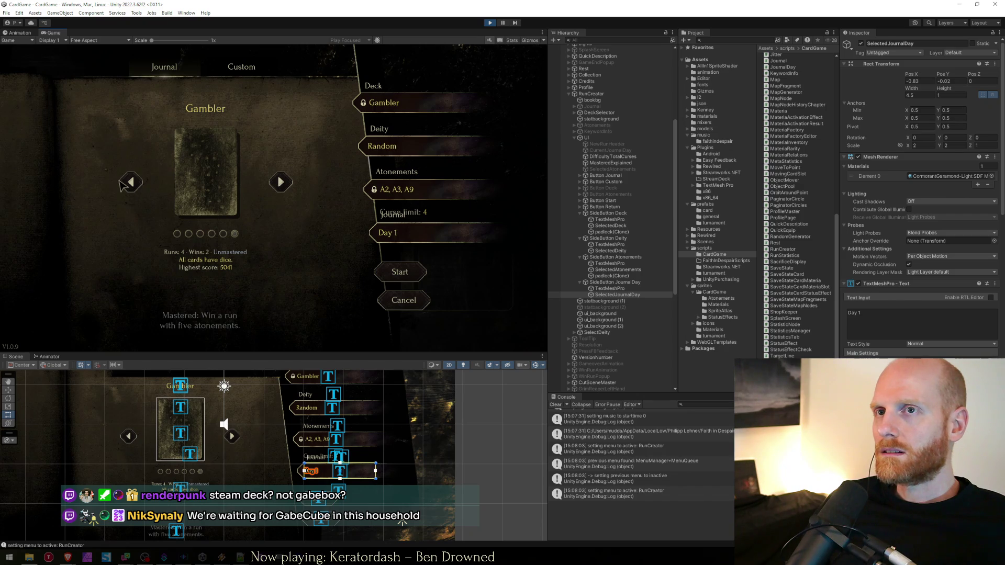
{"action": "left_click", "coordinate": [131, 183]}
{"action": "left_click", "coordinate": [268, 225]}
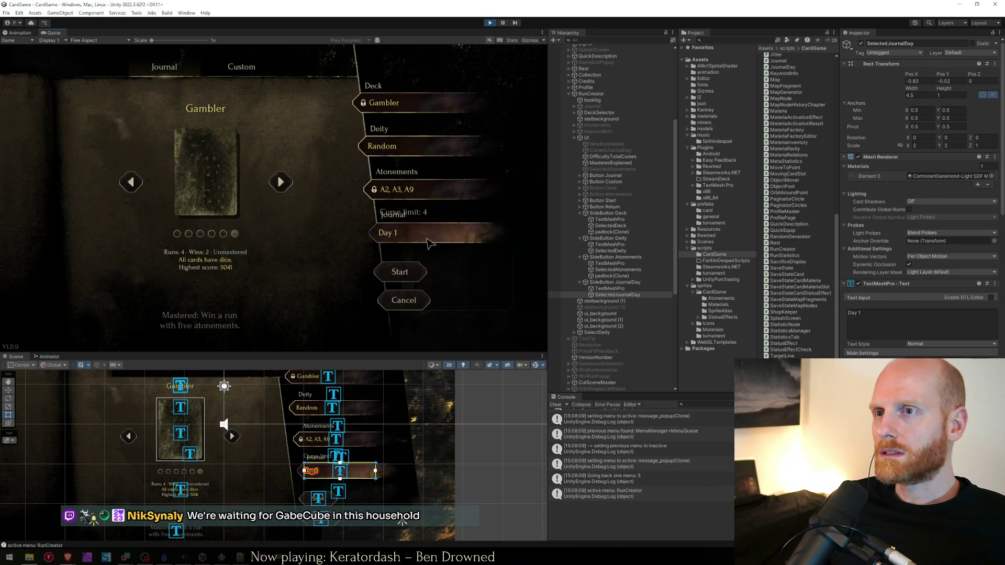
Step: Open the journal calendar and select the day 25 tile object in the Scene view
{"action": "left_click", "coordinate": [403, 233]}
{"action": "mouse_move", "coordinate": [283, 248]}
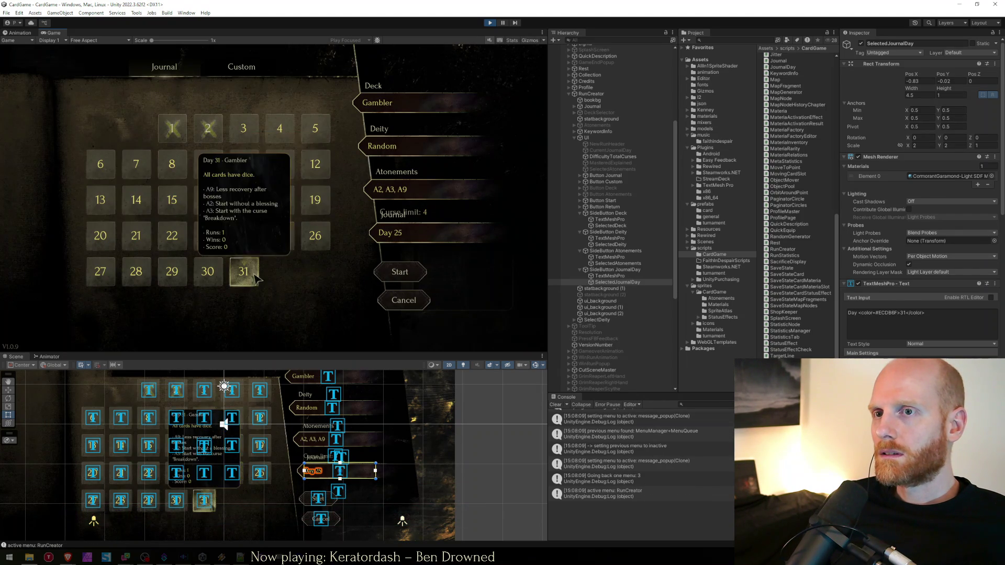
{"action": "mouse_move", "coordinate": [256, 271]}
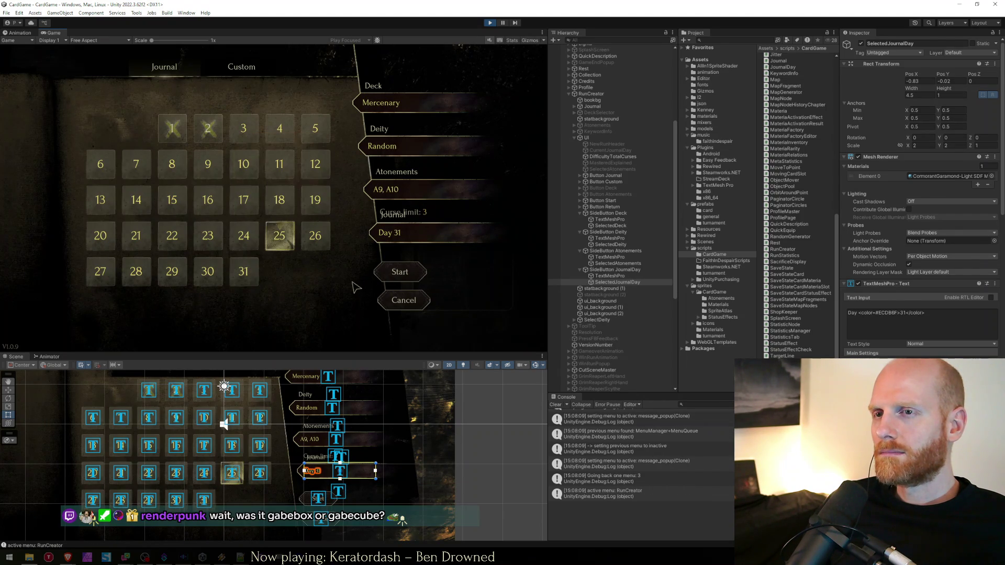
{"action": "left_click", "coordinate": [239, 476]}
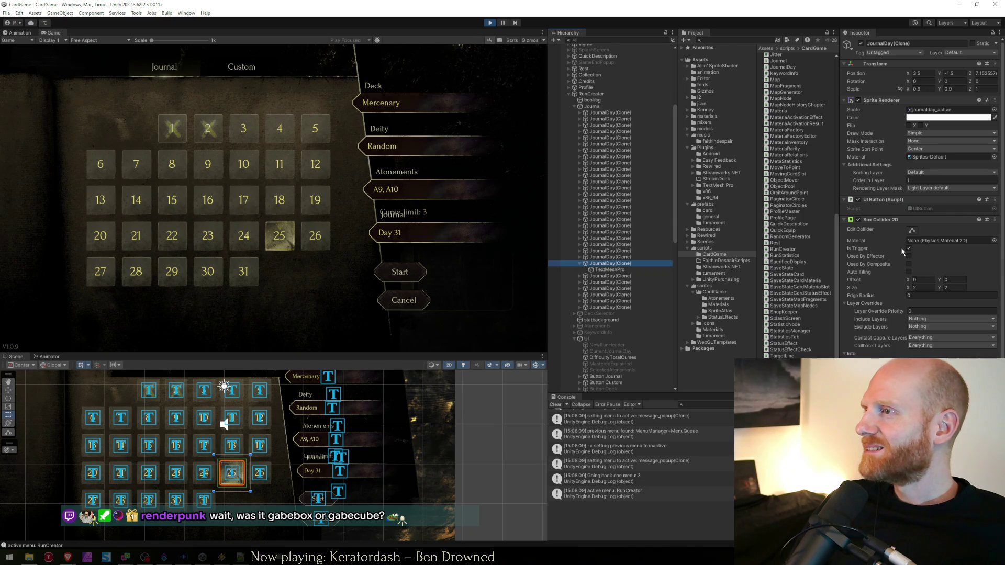
Step: Inspect the JournalDay(Clone) button settings and copy its PickJournalDay function name
{"action": "scroll", "coordinate": [884, 253], "scroll_direction": "down", "scroll_amount": 3}
{"action": "scroll", "coordinate": [887, 249], "scroll_direction": "down", "scroll_amount": 4}
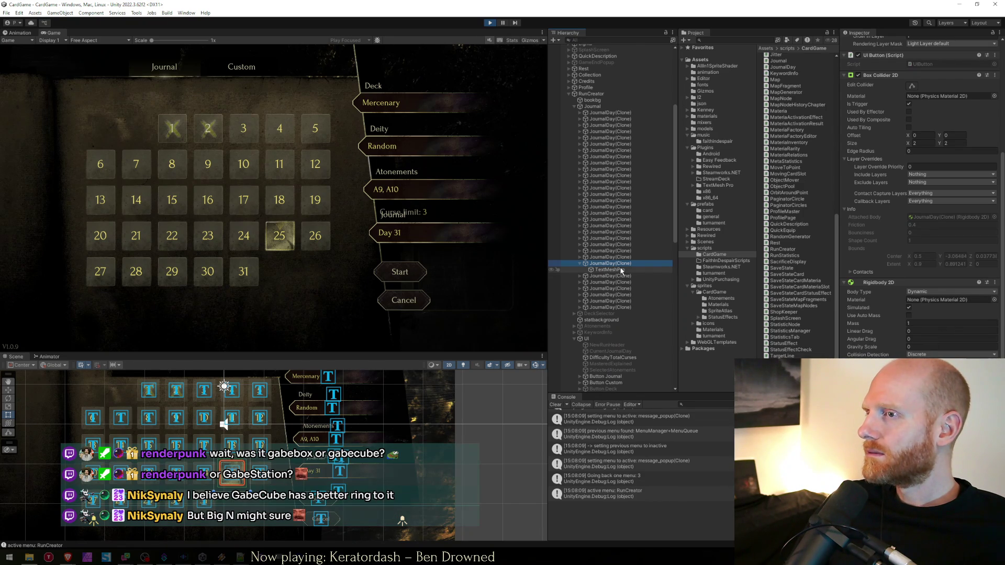
{"action": "scroll", "coordinate": [921, 199], "scroll_direction": "up", "scroll_amount": 5}
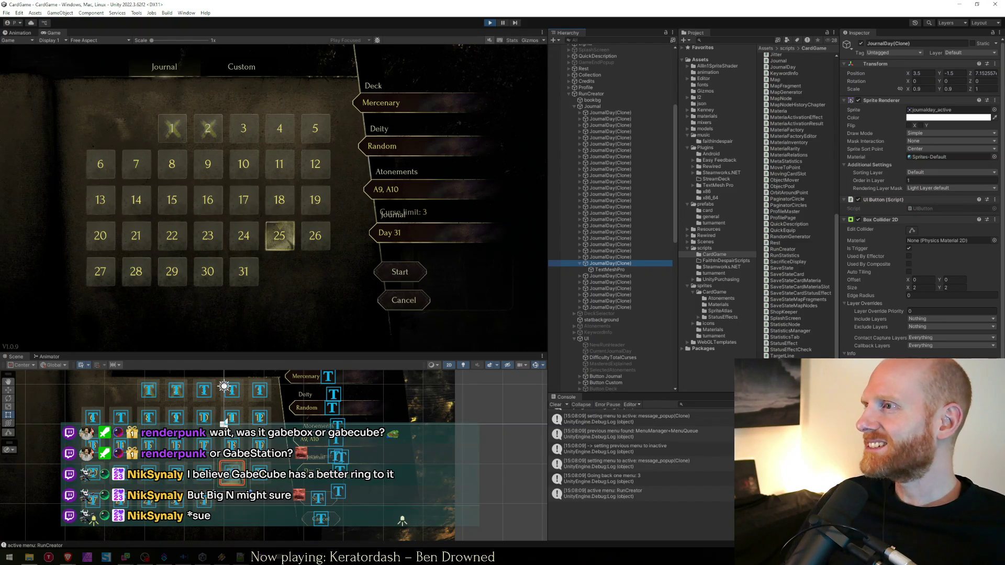
{"action": "left_click", "coordinate": [631, 257]}
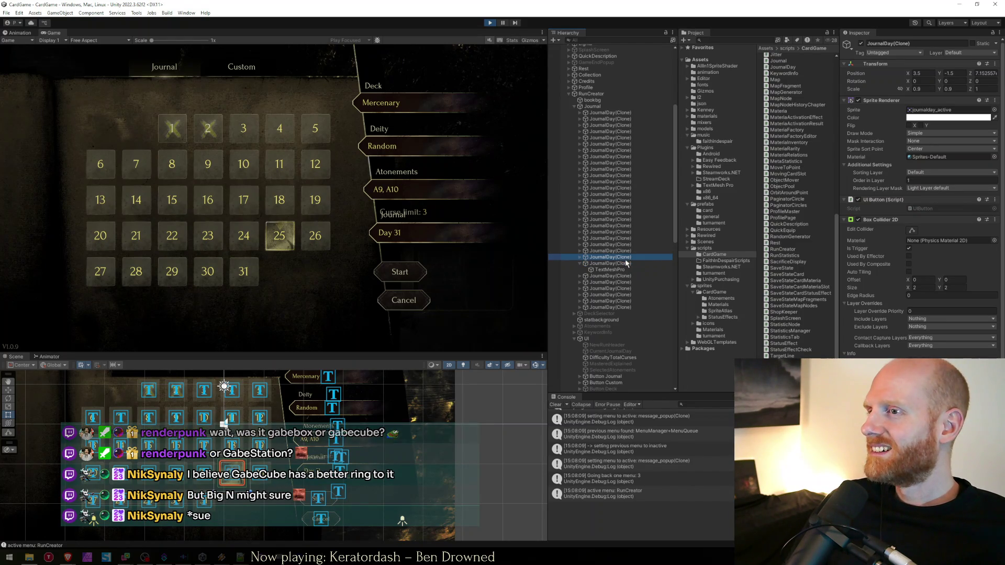
{"action": "left_click", "coordinate": [627, 263]}
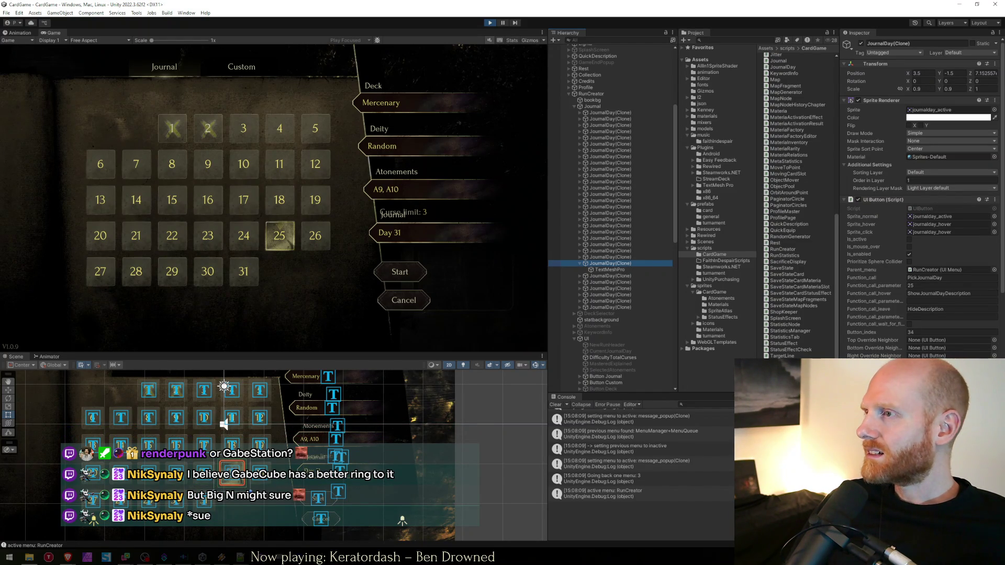
{"action": "left_click", "coordinate": [939, 278]}
{"action": "key", "text": "Return"}
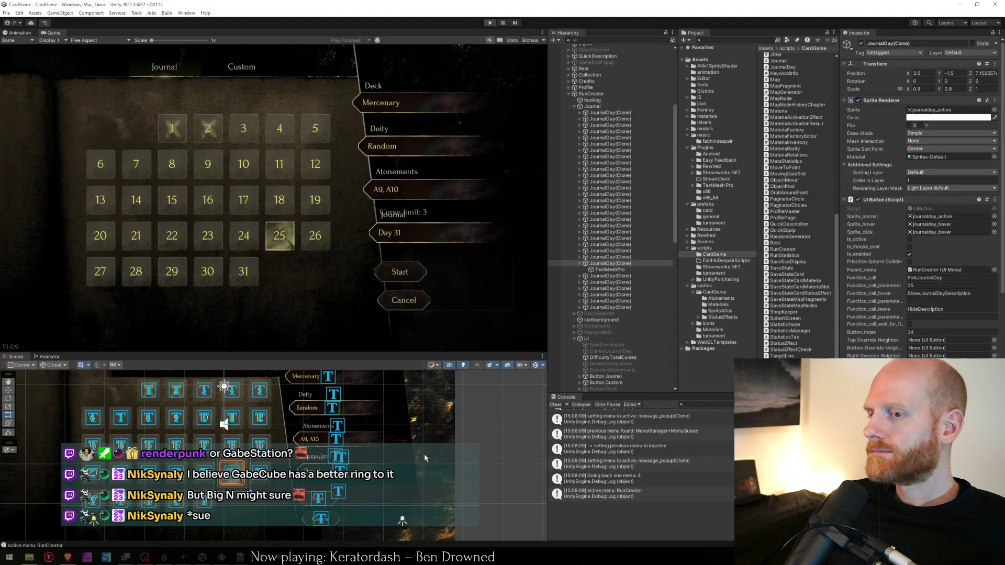
{"action": "key", "text": "alt+Tab"}
Step: Remove the stray pasted PickJournalDay text and search the file for the PickJournalDay definition
{"action": "left_click", "coordinate": [523, 333]}
{"action": "key", "text": "ctrl+v"}
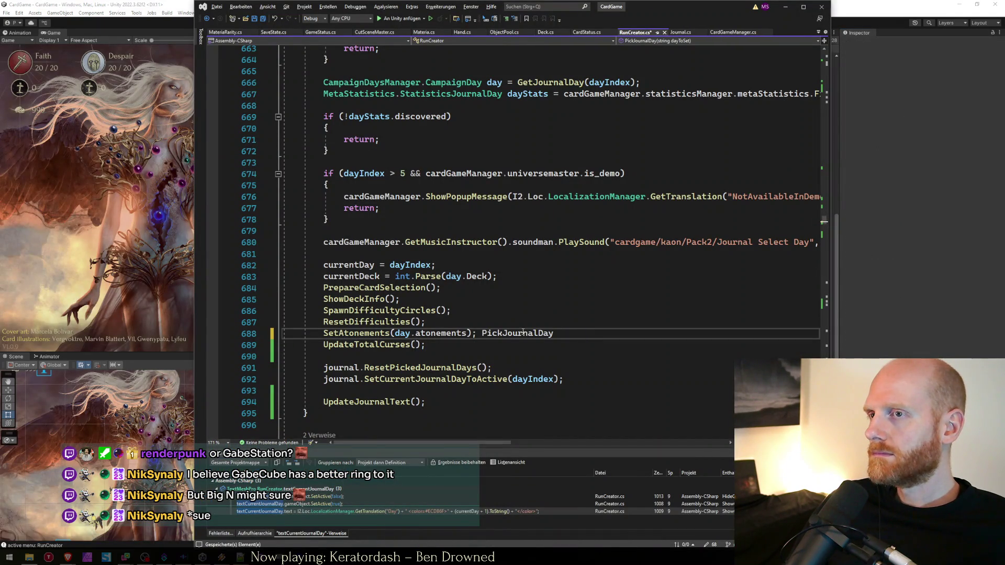
{"action": "double_click", "coordinate": [522, 333]}
{"action": "key", "text": "ctrl+x"}
{"action": "key", "text": "ctrl+f"}
{"action": "key", "text": "Return"}
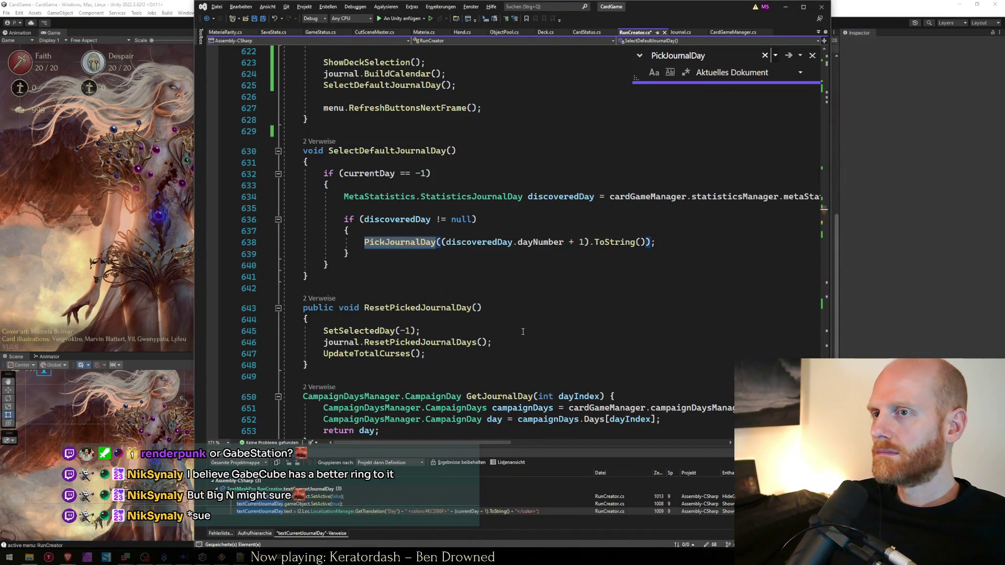
{"action": "key", "text": "Return"}
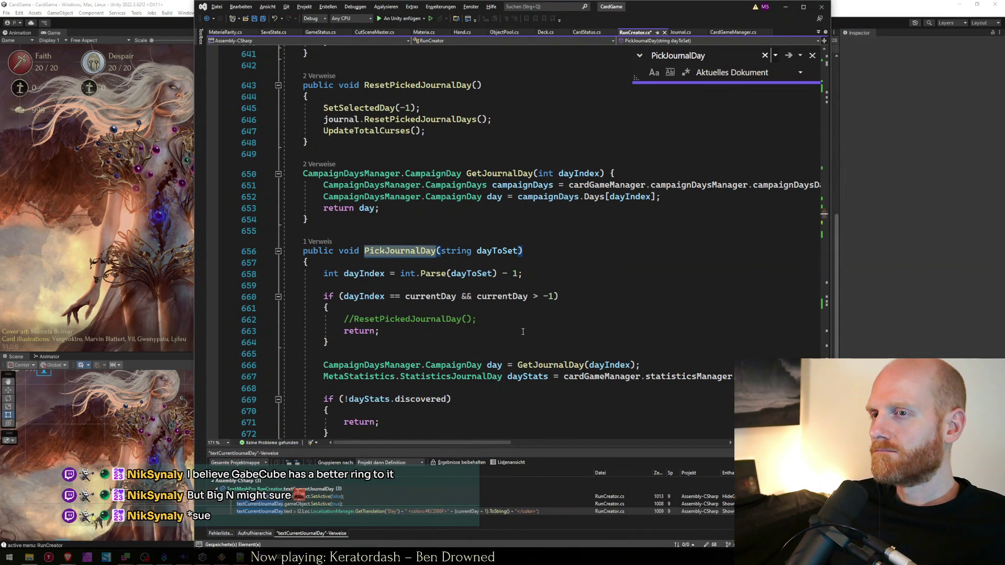
{"action": "key", "text": "Escape"}
Step: Jump to the UpdateJournalText definition and review its day label formatting line
{"action": "key", "text": "Down"}
{"action": "key", "text": "Down"}
{"action": "key", "text": "Down"}
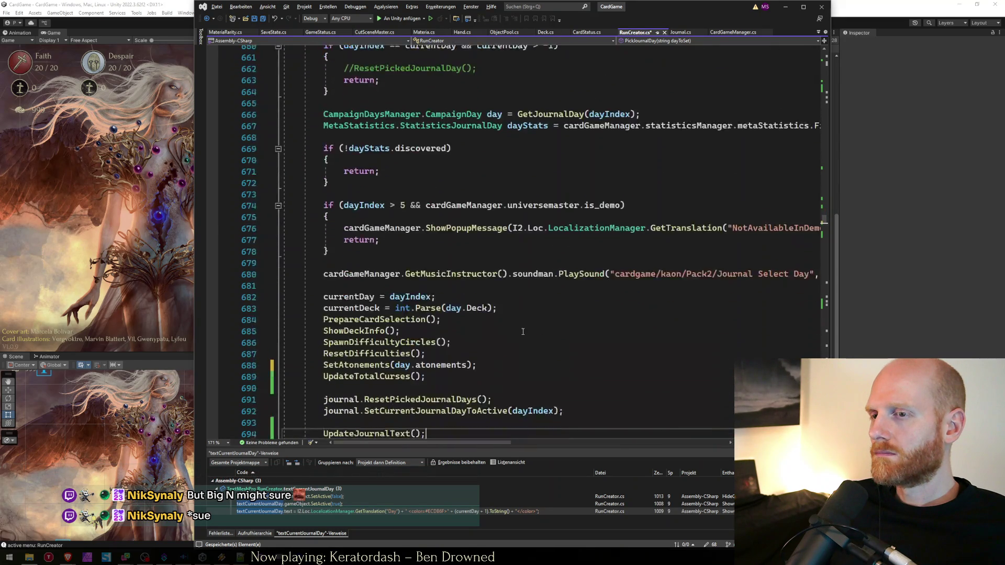
{"action": "scroll", "coordinate": [523, 331], "scroll_direction": "down", "scroll_amount": 3}
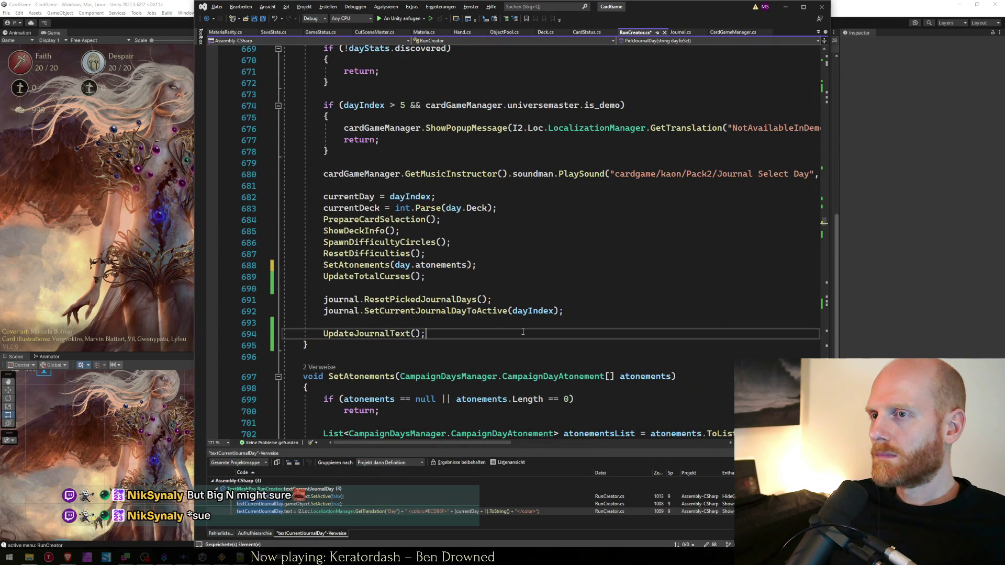
{"action": "left_click", "coordinate": [376, 334], "text": "ctrl"}
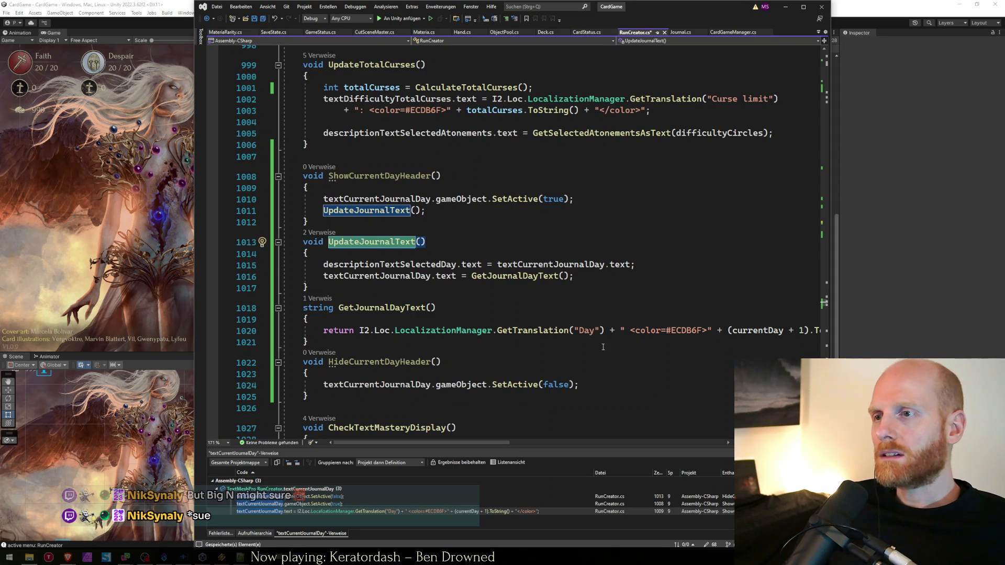
{"action": "left_click", "coordinate": [645, 336]}
{"action": "key", "text": "End"}
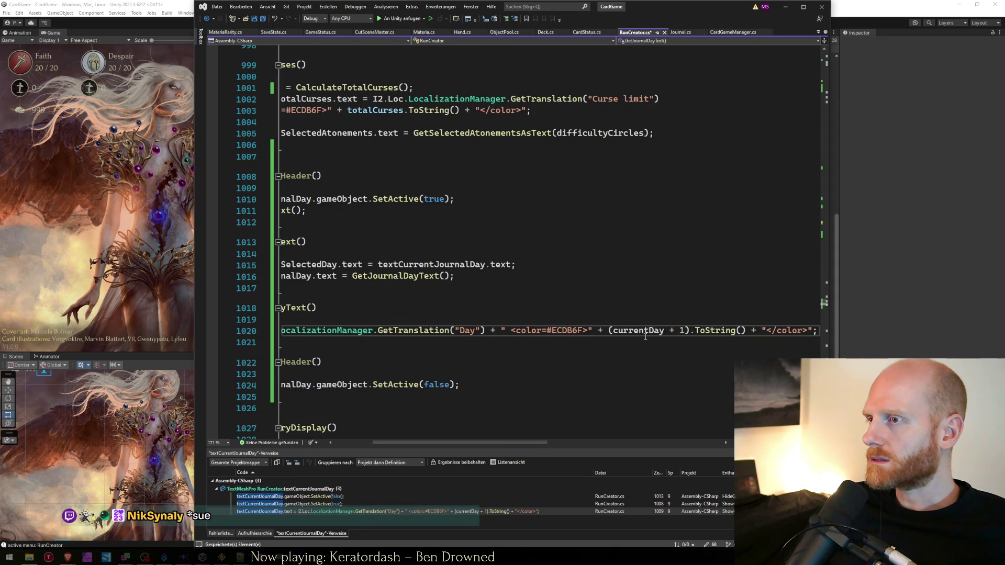
{"action": "key", "text": "Home"}
Step: Navigate back to the end of PickJournalDay and save RunCreator.cs
{"action": "key", "text": "ctrl+minus"}
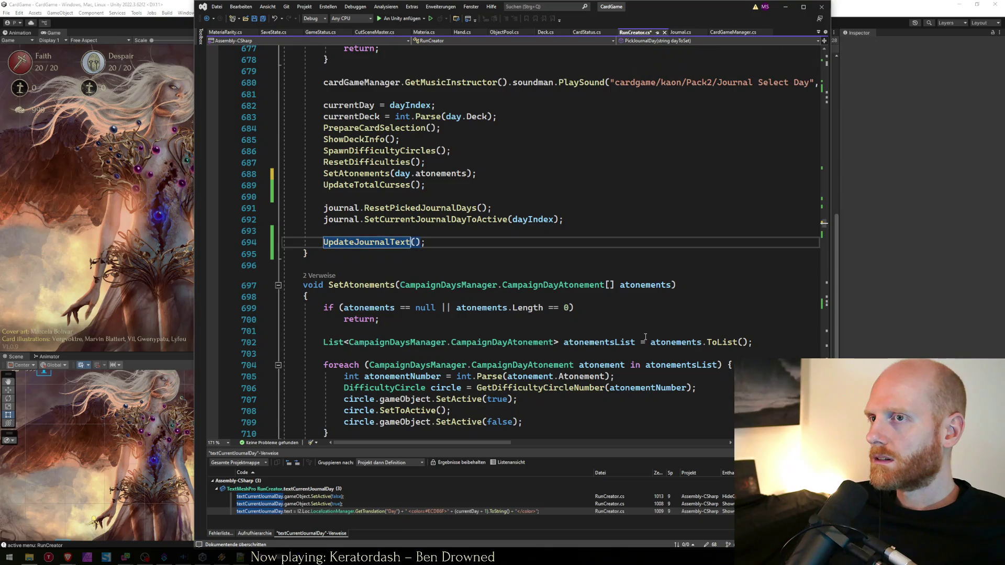
{"action": "key", "text": "ctrl+minus"}
{"action": "key", "text": "ctrl+minus"}
{"action": "key", "text": "Up"}
{"action": "key", "text": "Up"}
{"action": "key", "text": "Up"}
{"action": "key", "text": "Down"}
{"action": "key", "text": "Down"}
{"action": "key", "text": "Down"}
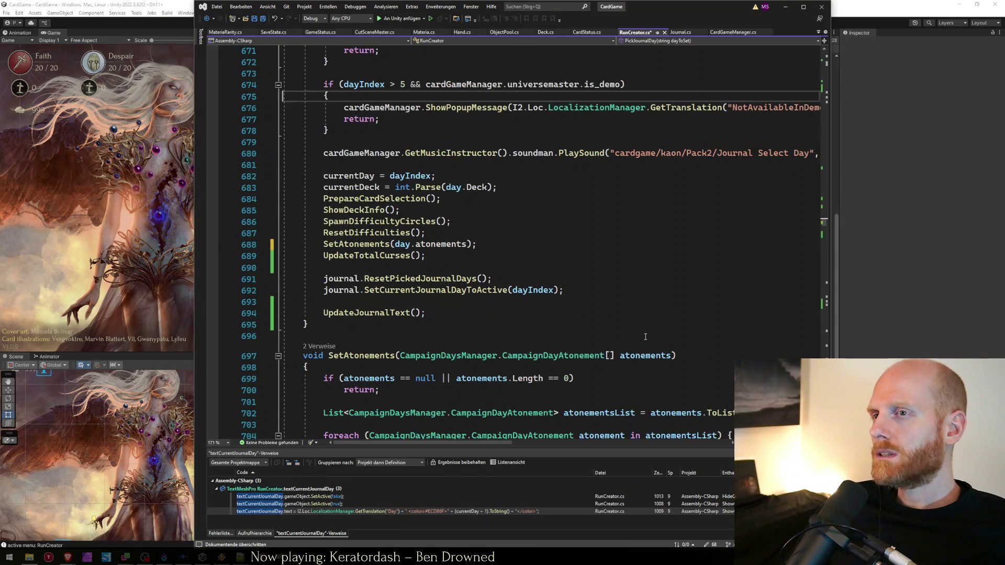
{"action": "key", "text": "Down"}
{"action": "key", "text": "Down"}
{"action": "key", "text": "Down"}
{"action": "key", "text": "ctrl+s"}
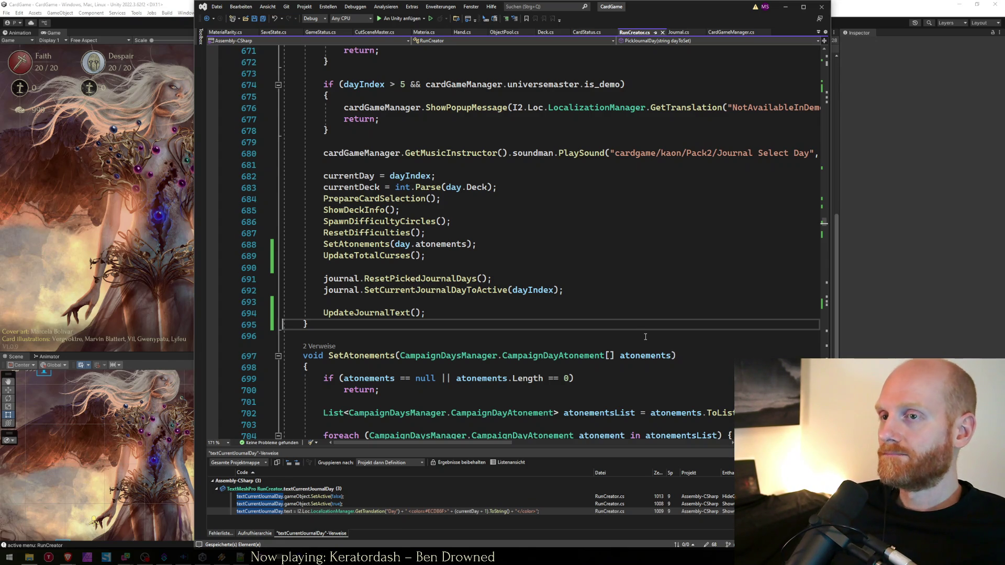
{"action": "scroll", "coordinate": [403, 298], "scroll_direction": "up", "scroll_amount": 6}
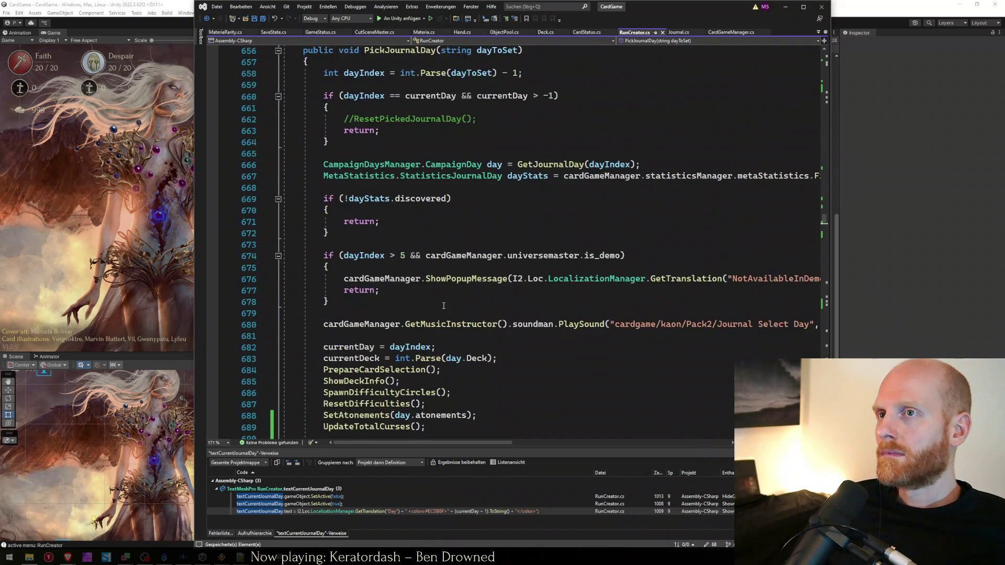
{"action": "scroll", "coordinate": [409, 281], "scroll_direction": "down", "scroll_amount": 4}
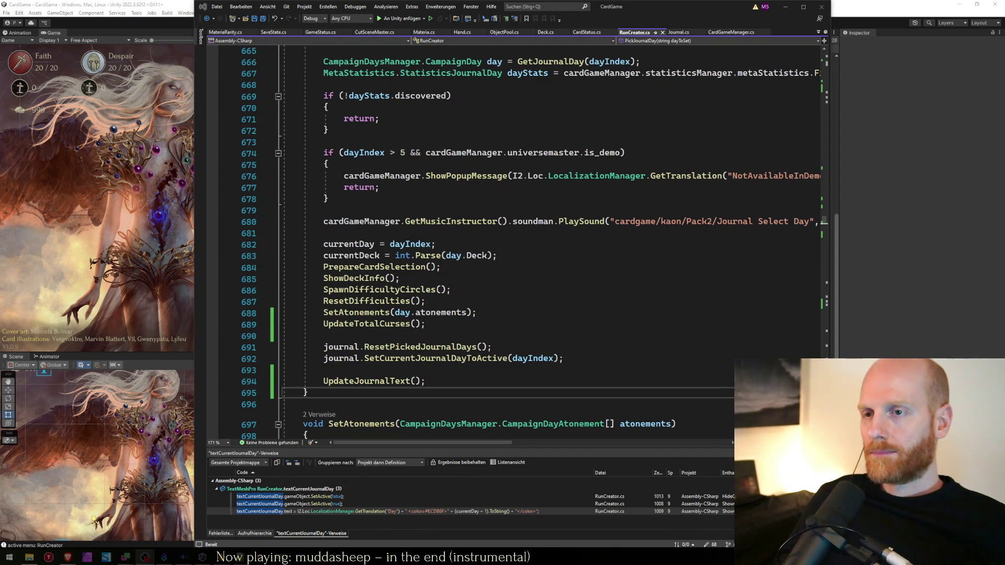
{"action": "double_click", "coordinate": [366, 381]}
Step: Add Debug.Log("update journal text"); as the first line of UpdateJournalText and save
{"action": "key", "text": "F12"}
{"action": "left_click", "coordinate": [438, 330]}
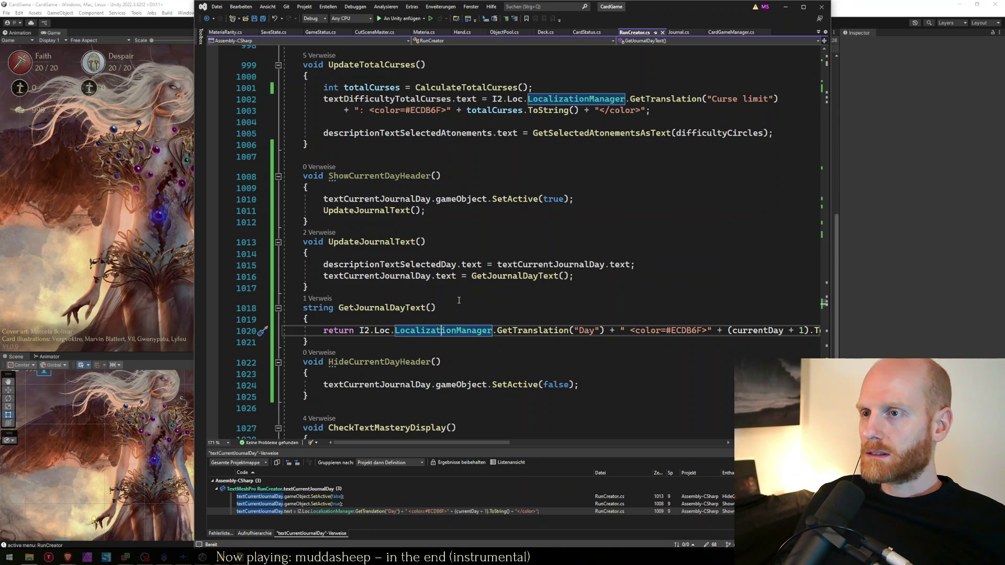
{"action": "left_click", "coordinate": [518, 253]}
{"action": "key", "text": "Return"}
{"action": "type", "text": "Debug.Log(\"update journal text\");"}
{"action": "key", "text": "ctrl+s"}
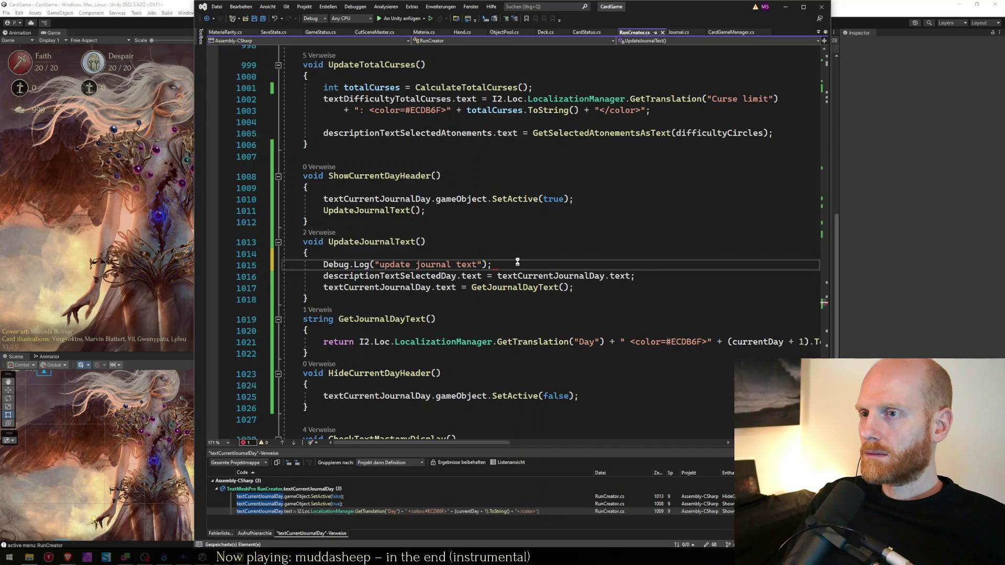
{"action": "left_click", "coordinate": [149, 239]}
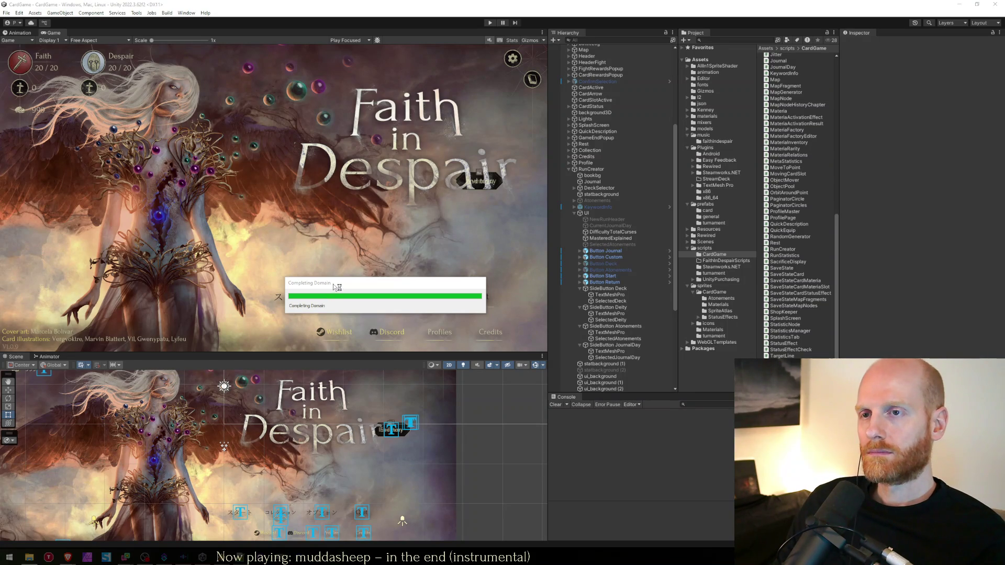
Step: Enter Play mode in Unity and start the run creator showing the Gambler deck on Day 1
{"action": "mouse_move", "coordinate": [360, 557]}
{"action": "left_click", "coordinate": [360, 524]}
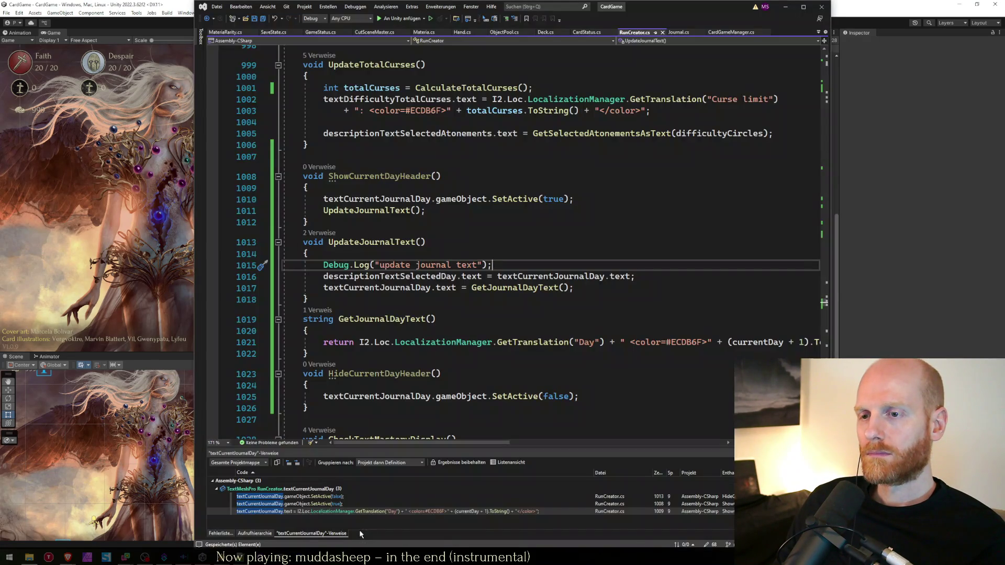
{"action": "left_click", "coordinate": [102, 214]}
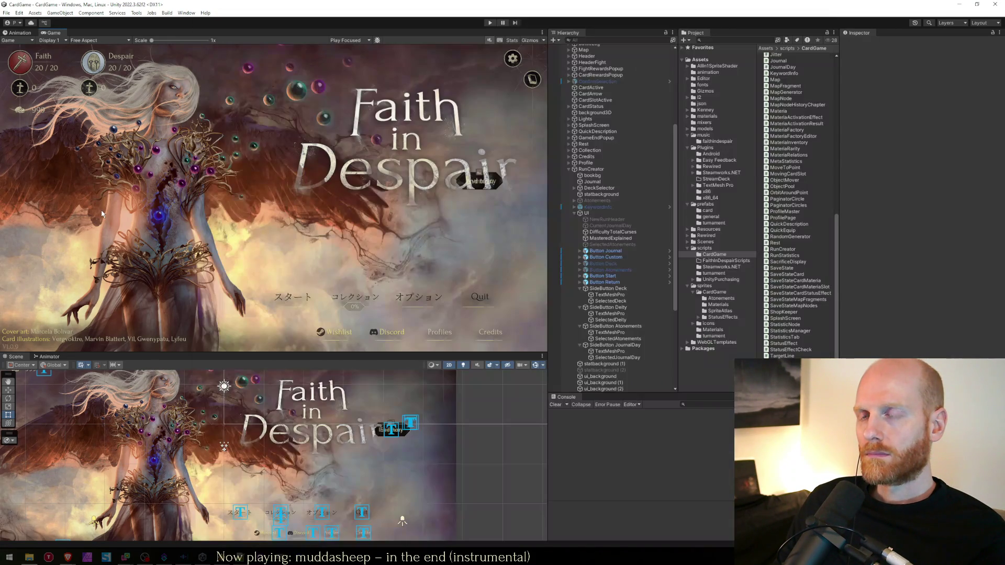
{"action": "left_click", "coordinate": [491, 23]}
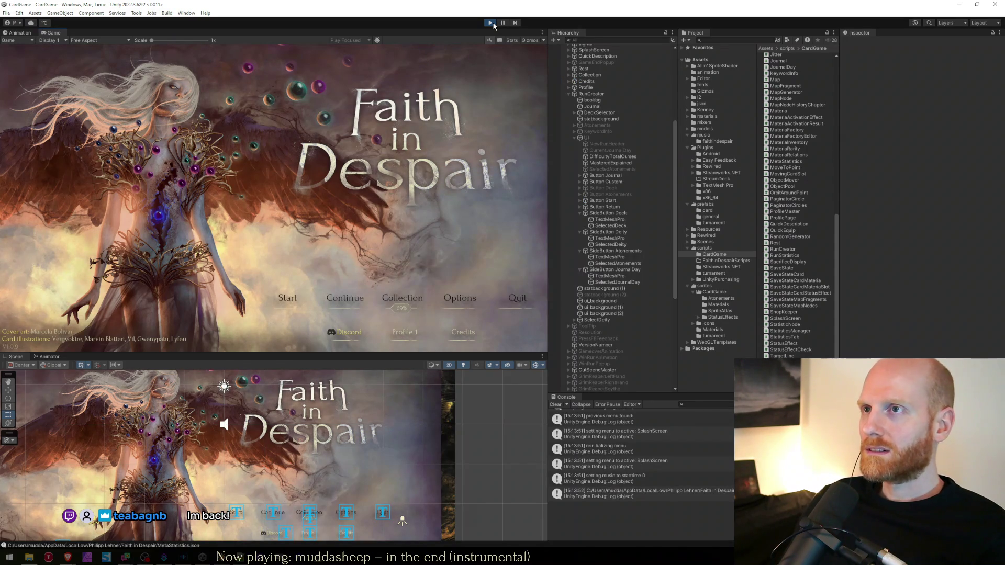
{"action": "left_click", "coordinate": [287, 298]}
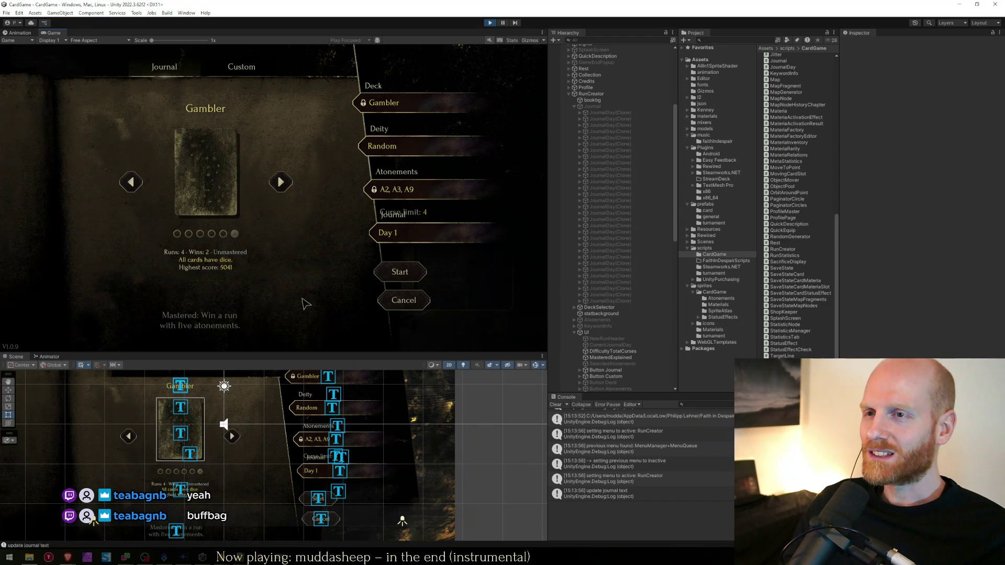
Step: Open the journal calendar and pick days 23, 31, 25, 31 and 30
{"action": "left_click", "coordinate": [425, 237]}
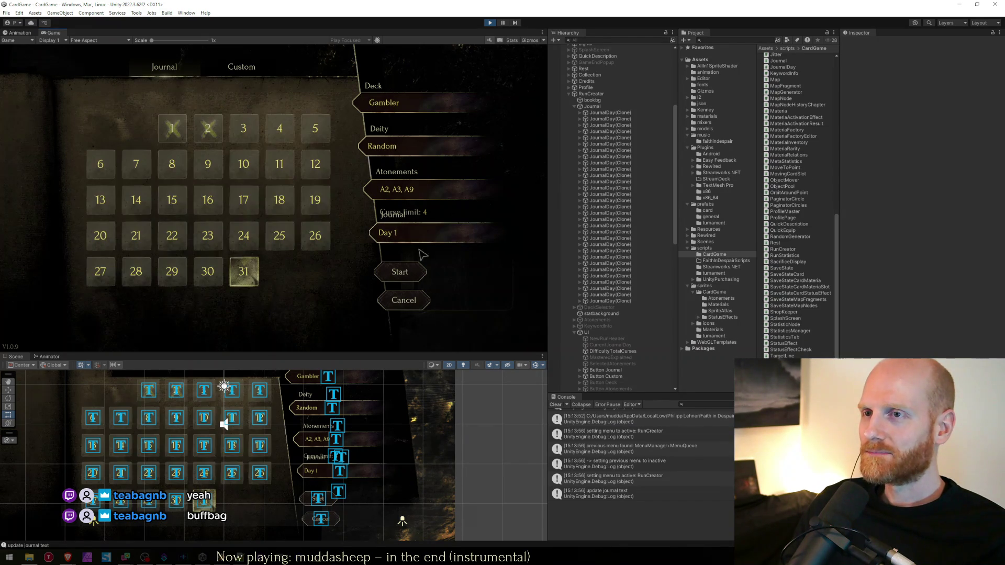
{"action": "left_click", "coordinate": [207, 236]}
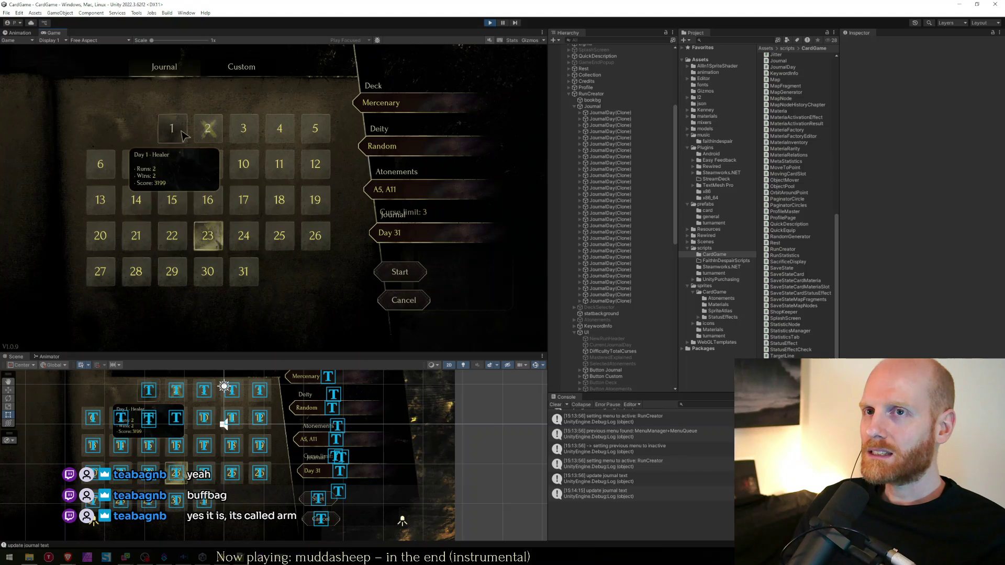
{"action": "left_click", "coordinate": [242, 267]}
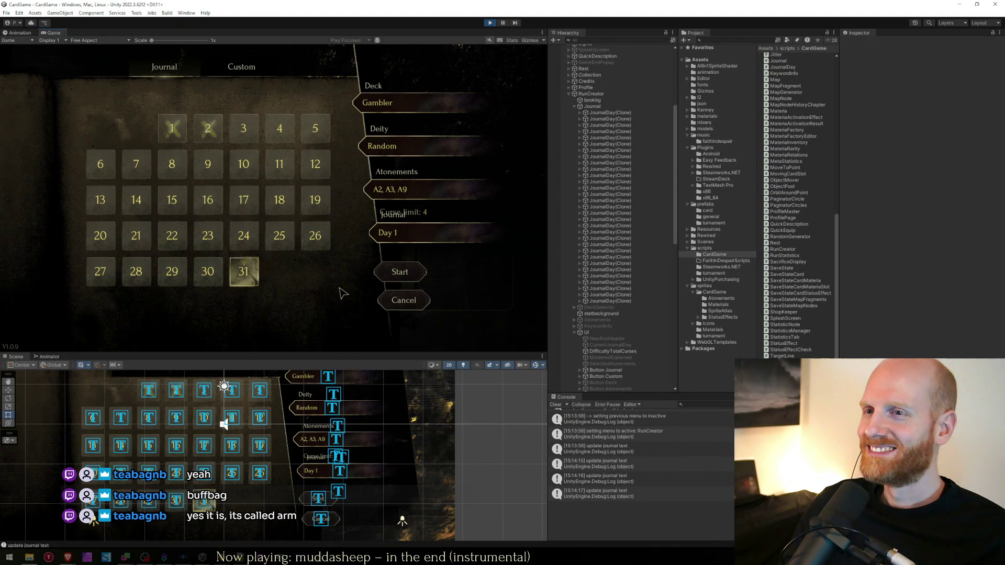
{"action": "left_click", "coordinate": [280, 238]}
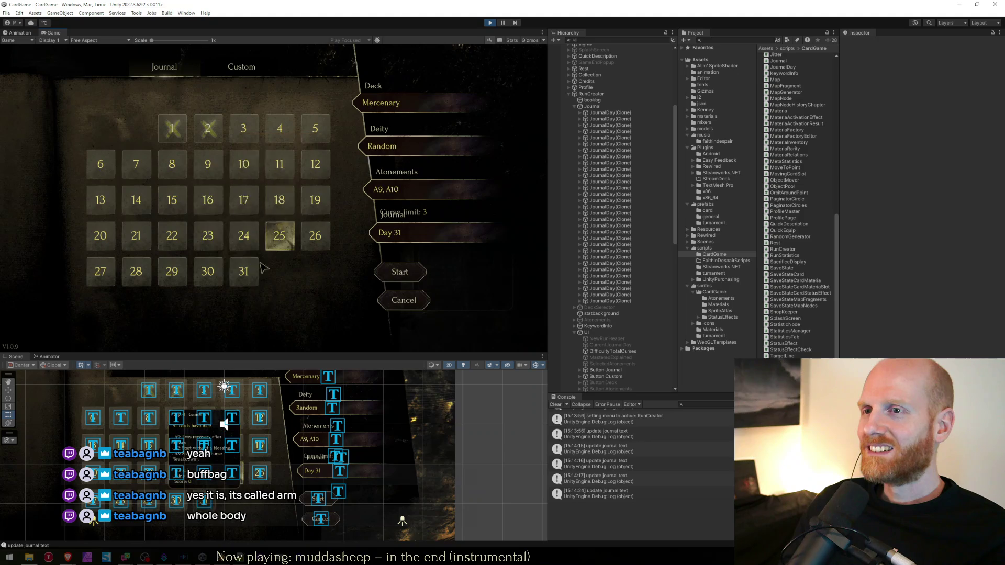
{"action": "left_click", "coordinate": [244, 271]}
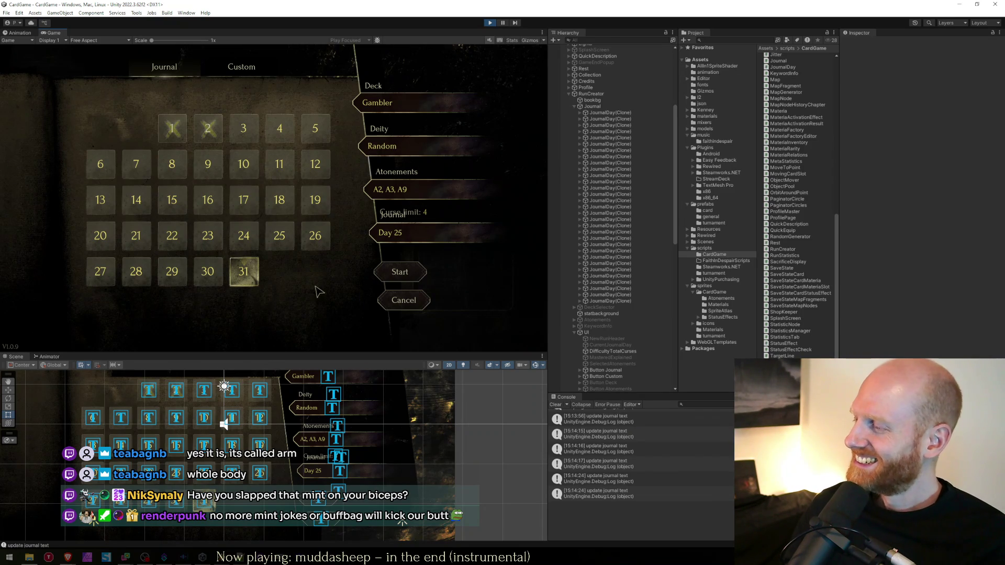
{"action": "left_click", "coordinate": [208, 271]}
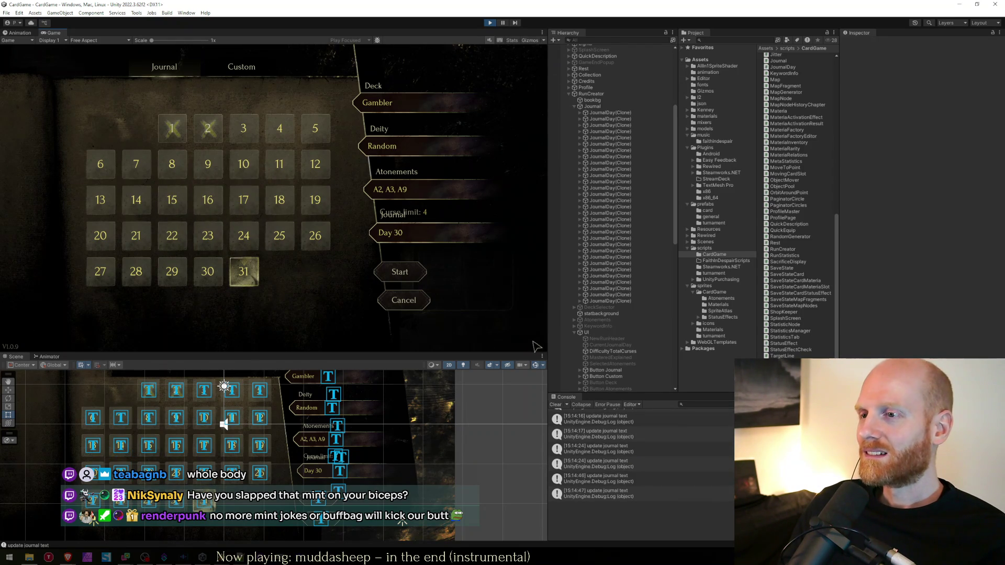
Step: Clear the Console, pick day 25, open the log's source line, then stop Play mode
{"action": "left_click", "coordinate": [556, 404]}
{"action": "left_click", "coordinate": [276, 237]}
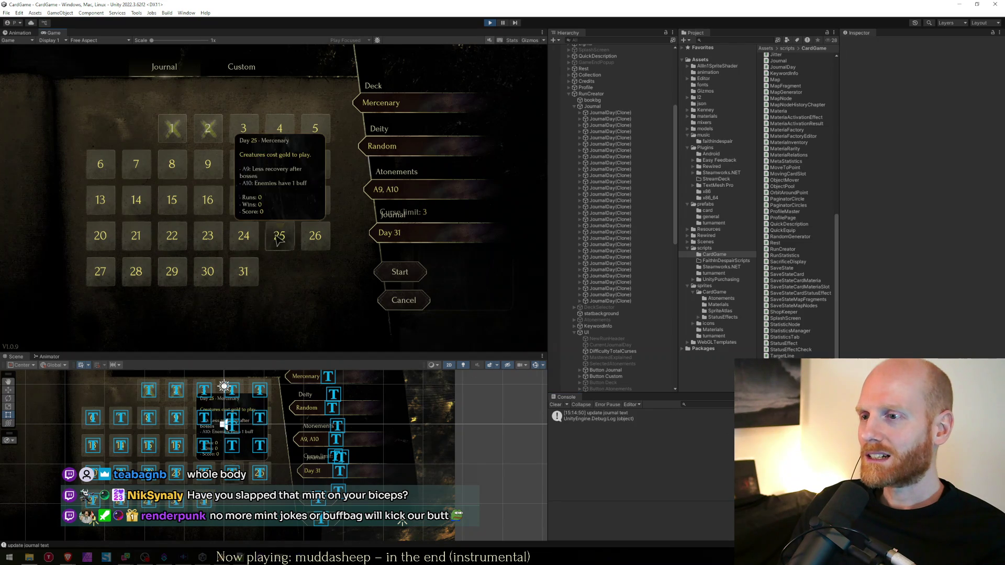
{"action": "double_click", "coordinate": [623, 418]}
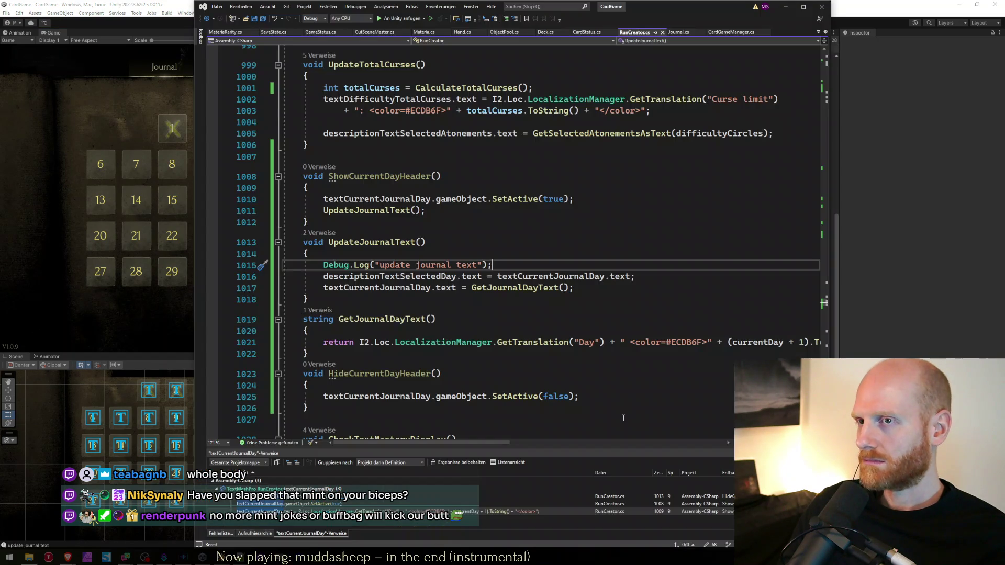
{"action": "left_click", "coordinate": [859, 294]}
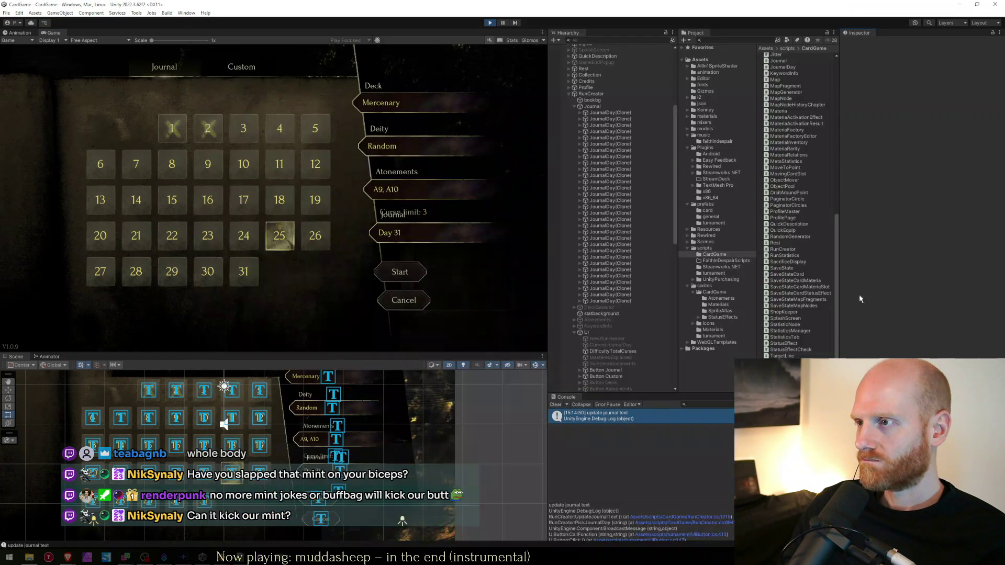
{"action": "left_click", "coordinate": [490, 23]}
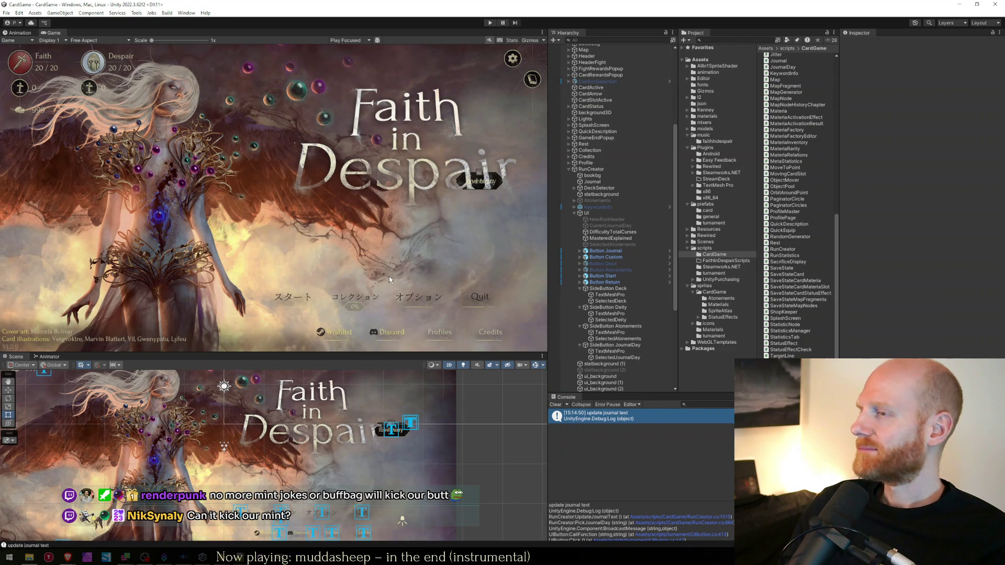
Step: Look over GetJournalDayText, adding and then removing a stray blank line
{"action": "key", "text": "alt+Tab"}
{"action": "left_click", "coordinate": [454, 356]}
{"action": "key", "text": "Up"}
{"action": "key", "text": "Up"}
{"action": "key", "text": "Up"}
{"action": "key", "text": "Down"}
{"action": "key", "text": "Down"}
{"action": "key", "text": "Down"}
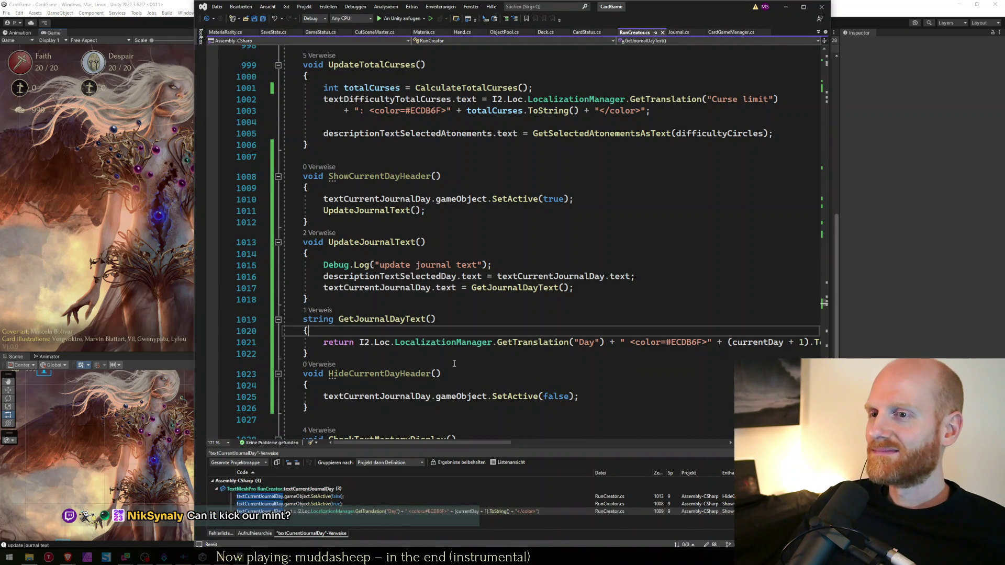
{"action": "key", "text": "Return"}
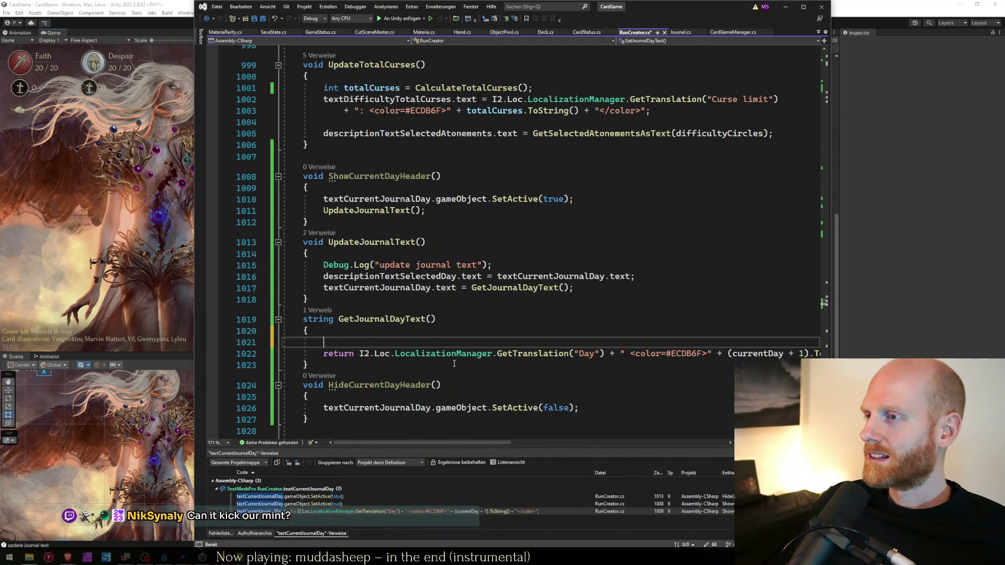
{"action": "key", "text": "Down"}
{"action": "key", "text": "End"}
{"action": "key", "text": "Home"}
{"action": "key", "text": "Up"}
{"action": "key", "text": "shift+Home"}
{"action": "key", "text": "BackSpace"}
{"action": "key", "text": "BackSpace"}
Step: Change the log to Debug.Log("update journal text" + currentDay); and bring up UpdateJournalText's context menu
{"action": "key", "text": "Up"}
{"action": "key", "text": "Up"}
{"action": "key", "text": "Up"}
{"action": "key", "text": "End"}
{"action": "key", "text": "Return"}
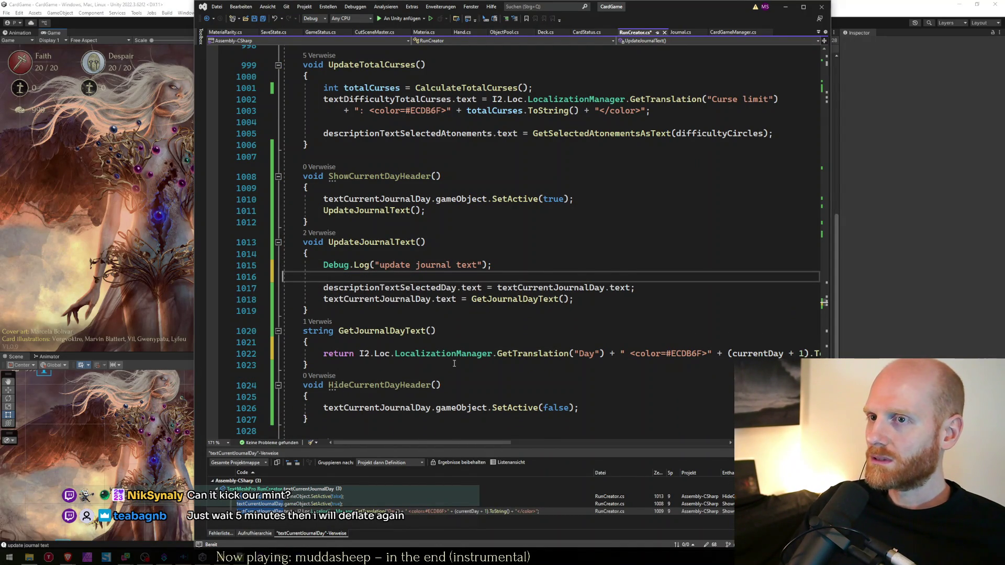
{"action": "key", "text": "BackSpace"}
{"action": "key", "text": "Left"}
{"action": "key", "text": "Left"}
{"action": "type", "text": "+ "}
{"action": "type", "text": "currentDay);"}
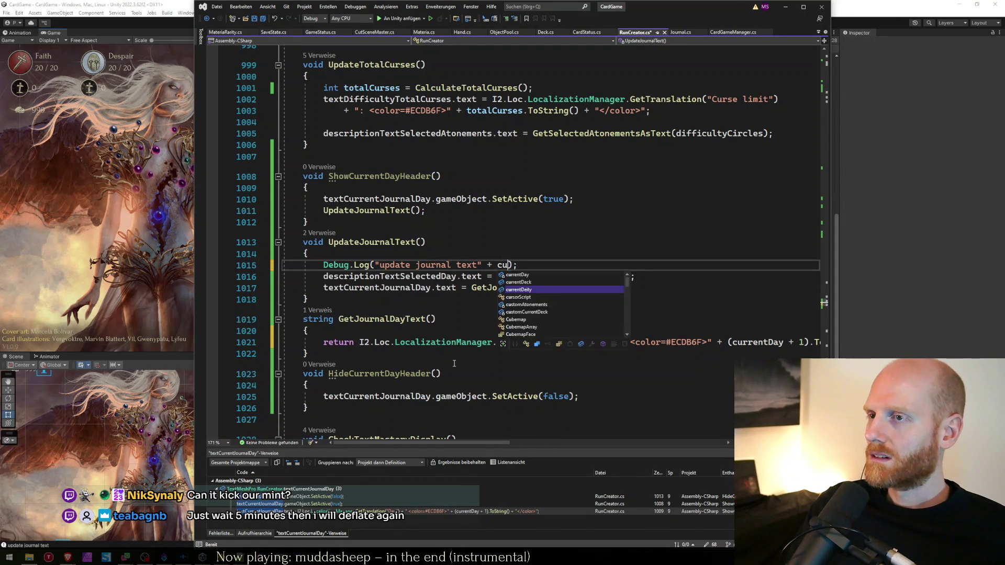
{"action": "key", "text": "Delete"}
{"action": "key", "text": "Delete"}
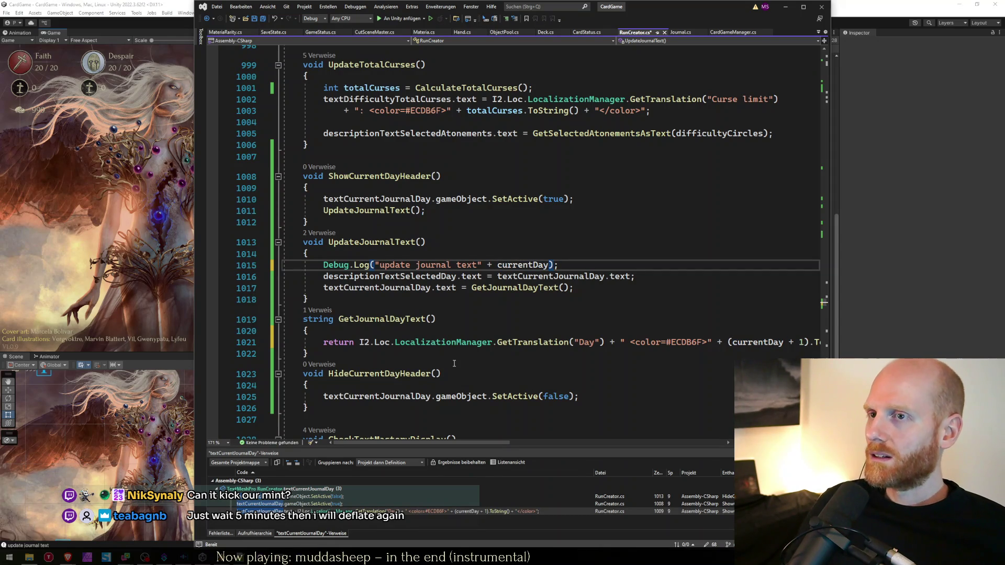
{"action": "left_click", "coordinate": [361, 241]}
{"action": "right_click", "coordinate": [360, 242]}
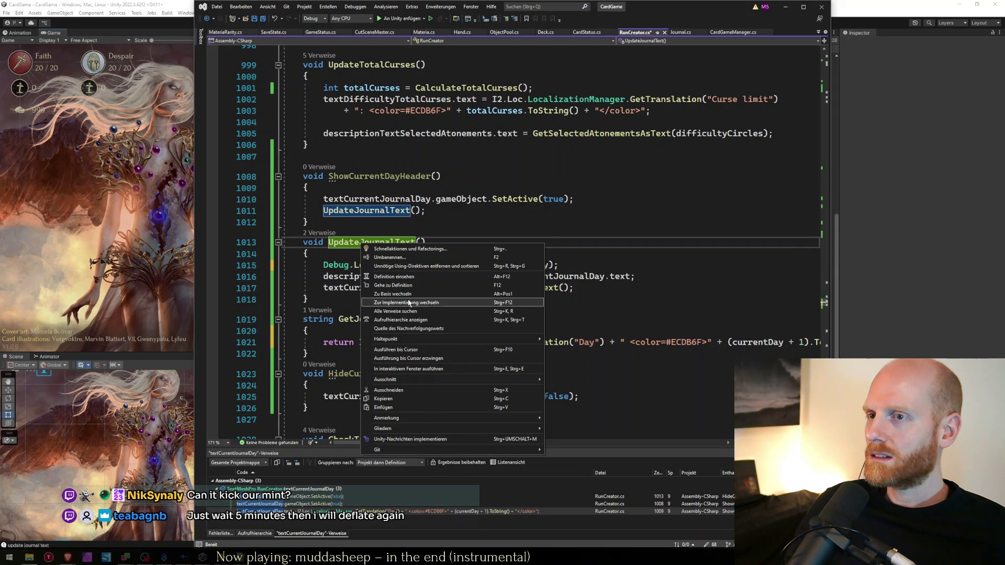
Step: Above currentDay = dayIndex, add Debug.Log("setting currentDay " + dayIndex); and save
{"action": "left_click", "coordinate": [392, 320]}
{"action": "key", "text": "F8"}
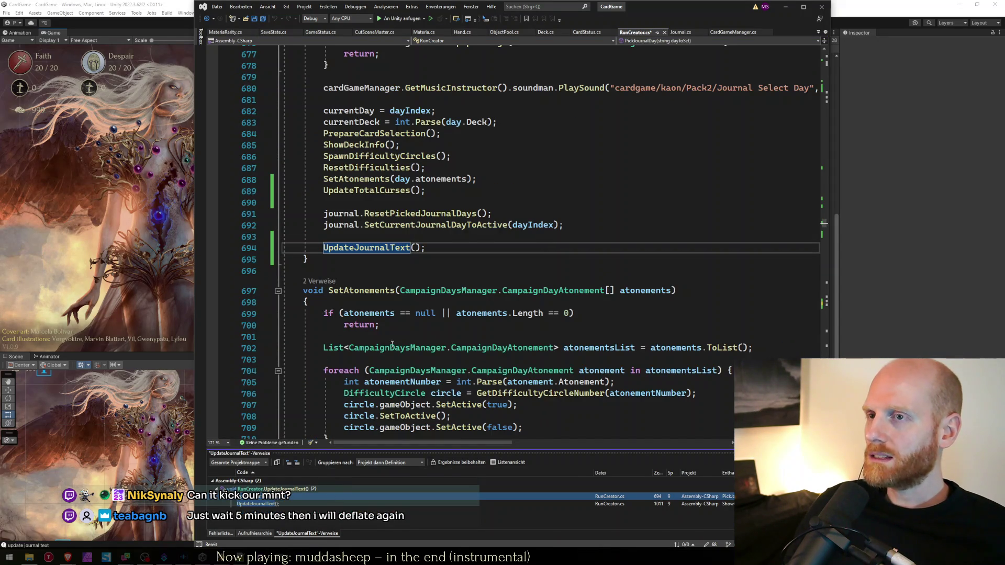
{"action": "scroll", "coordinate": [378, 202], "scroll_direction": "up", "scroll_amount": 1}
{"action": "left_click", "coordinate": [464, 149]}
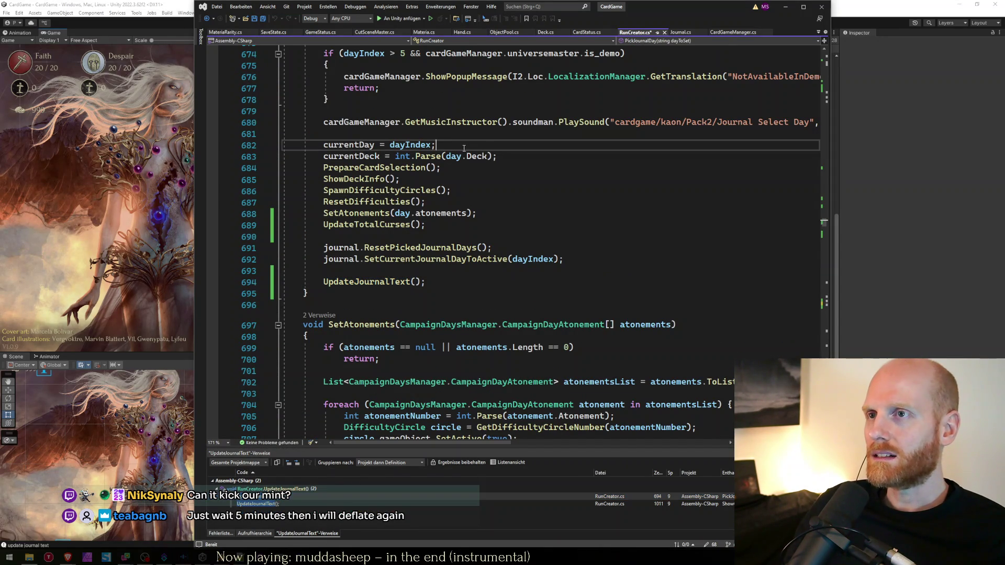
{"action": "double_click", "coordinate": [345, 140]}
{"action": "key", "text": "Left"}
{"action": "key", "text": "Up"}
{"action": "key", "text": "Return"}
{"action": "type", "text": "Debug.l"}
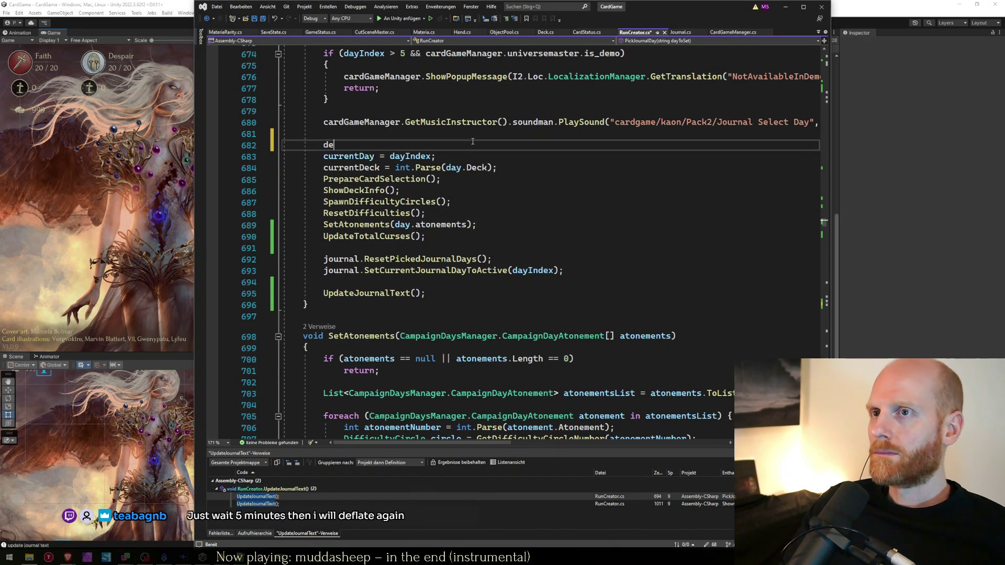
{"action": "type", "text": "(\"set"}
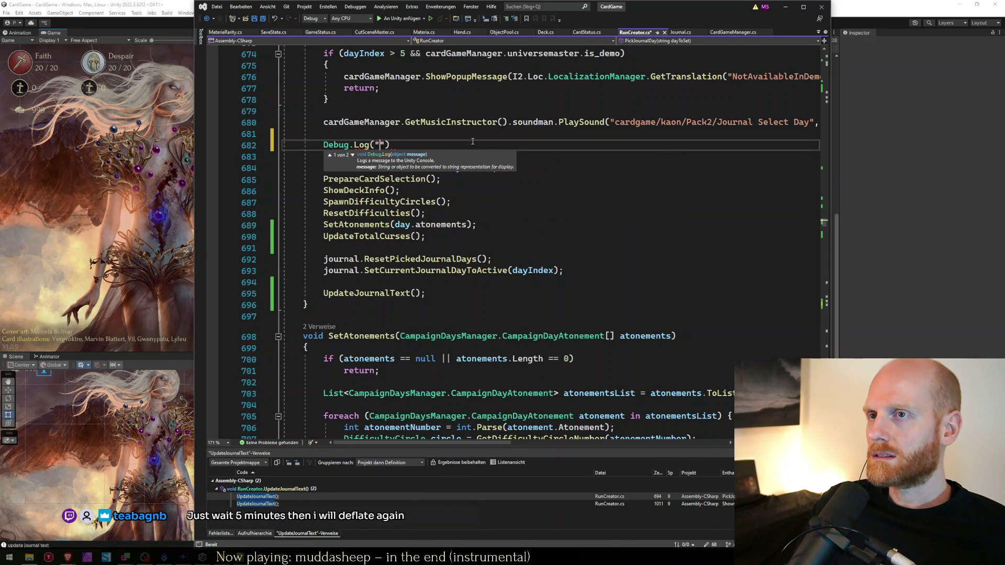
{"action": "type", "text": "ting currentDay"}
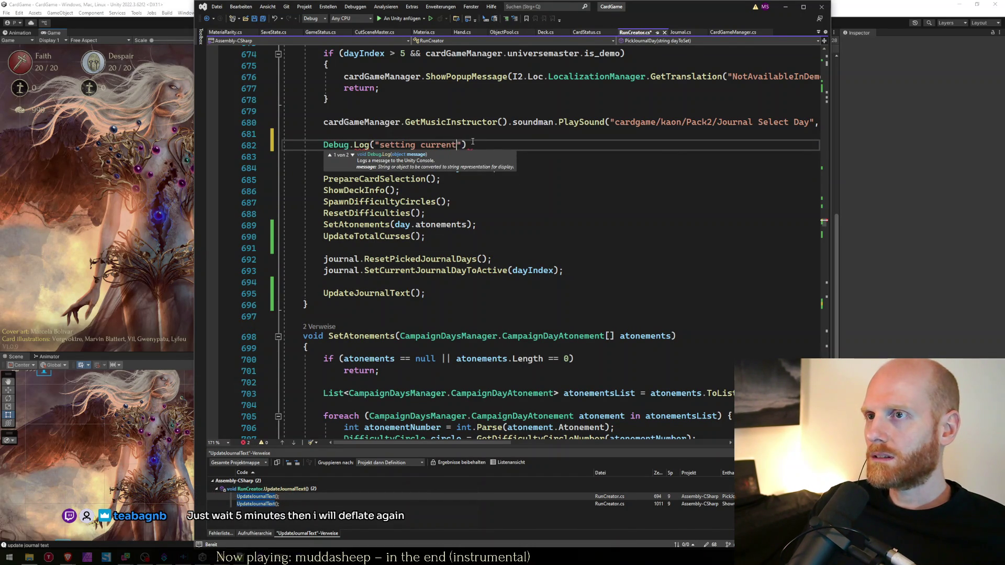
{"action": "type", "text": " \" +"}
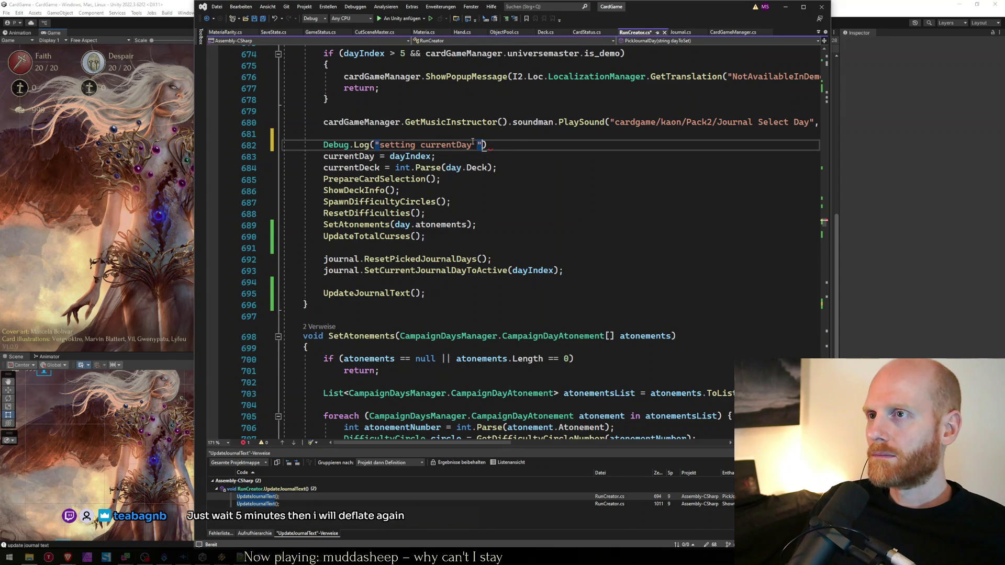
{"action": "type", "text": " dayIndex);"}
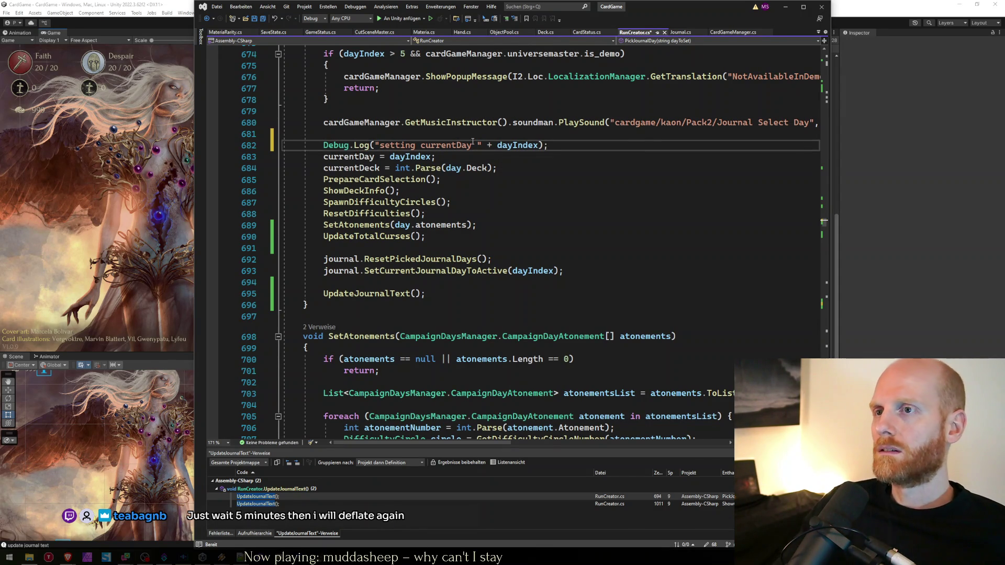
{"action": "key", "text": "ctrl+s"}
Step: Append .ToString() to dayIndex in the new log line and save
{"action": "scroll", "coordinate": [471, 147], "scroll_direction": "up", "scroll_amount": 8}
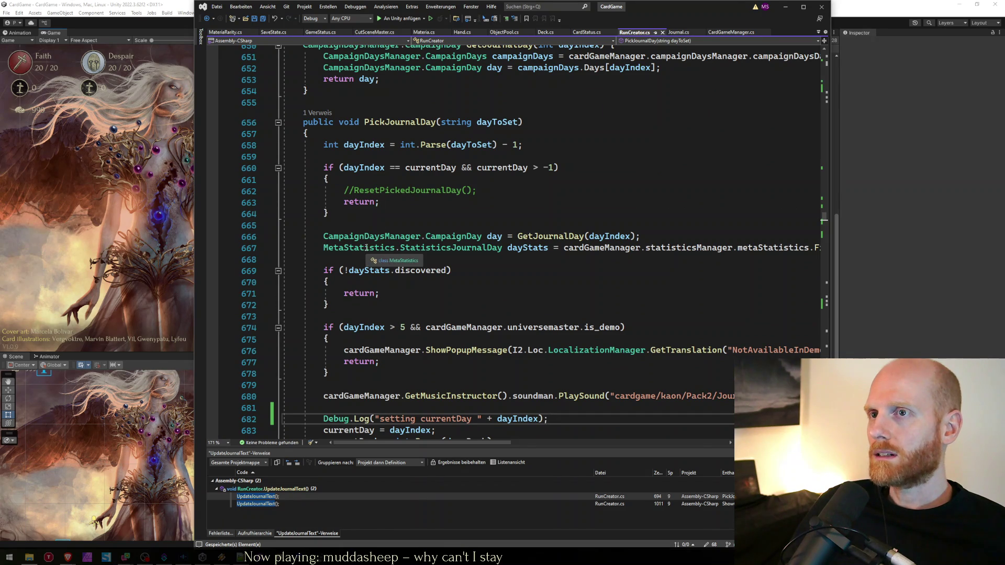
{"action": "scroll", "coordinate": [366, 244], "scroll_direction": "down", "scroll_amount": 3}
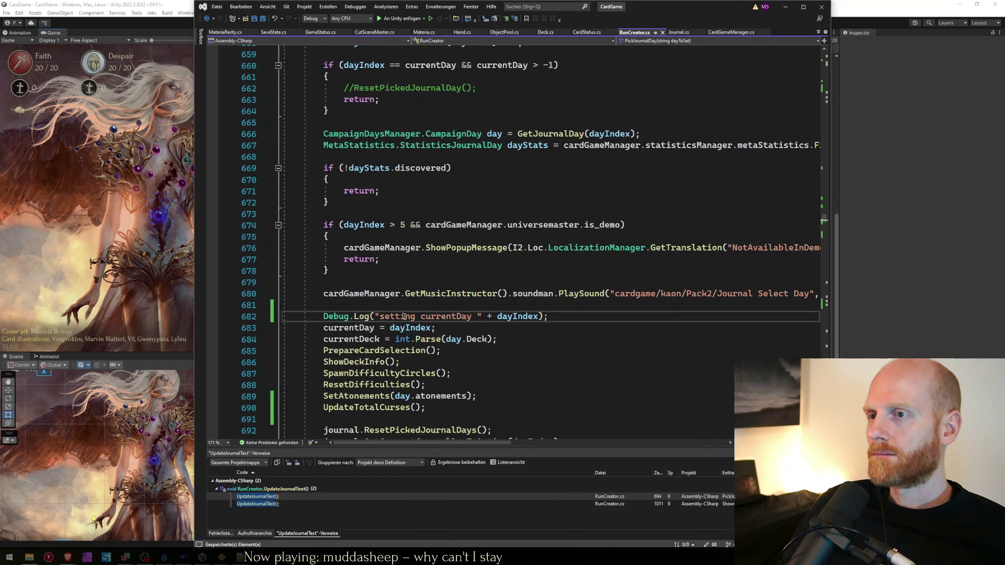
{"action": "left_click", "coordinate": [519, 326]}
{"action": "left_click", "coordinate": [540, 316]}
{"action": "type", "text": ".ToString()"}
{"action": "type", "text": "()"}
{"action": "key", "text": "Down"}
{"action": "key", "text": "ctrl+s"}
Step: Check the ResetPickedJournalDays call, then jump to the UpdateJournalText definition
{"action": "scroll", "coordinate": [563, 318], "scroll_direction": "down", "scroll_amount": 5}
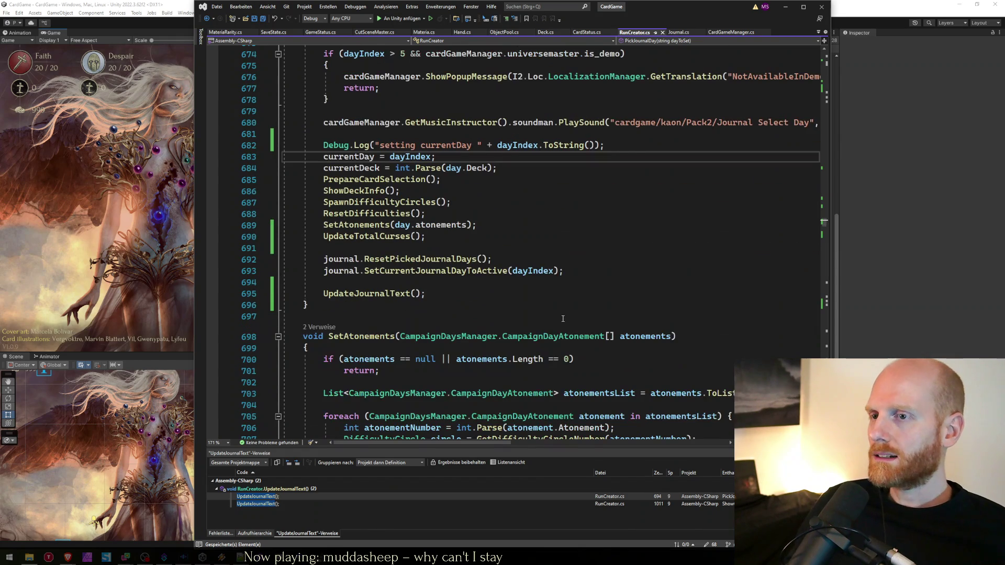
{"action": "left_click", "coordinate": [413, 260]}
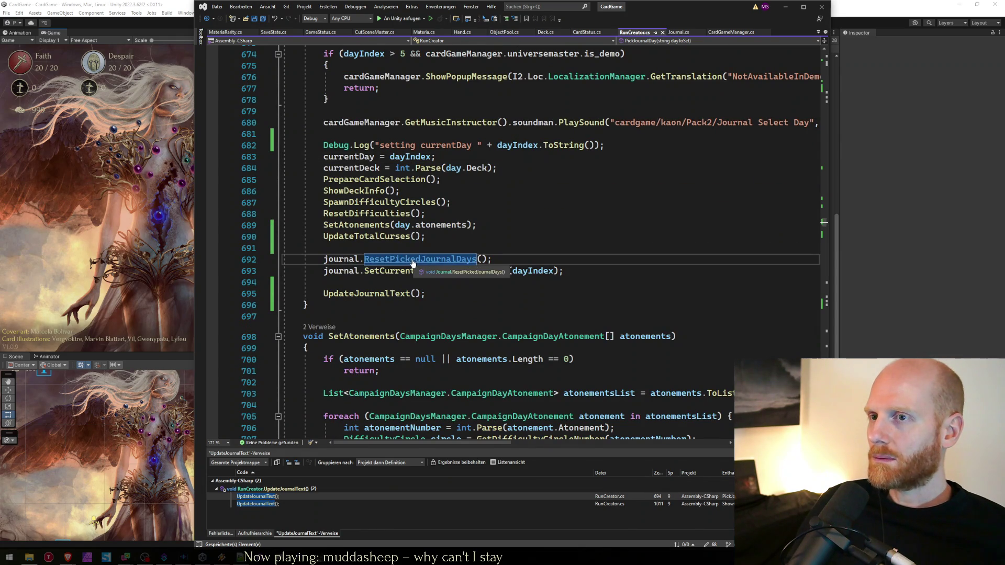
{"action": "left_click", "coordinate": [458, 193]}
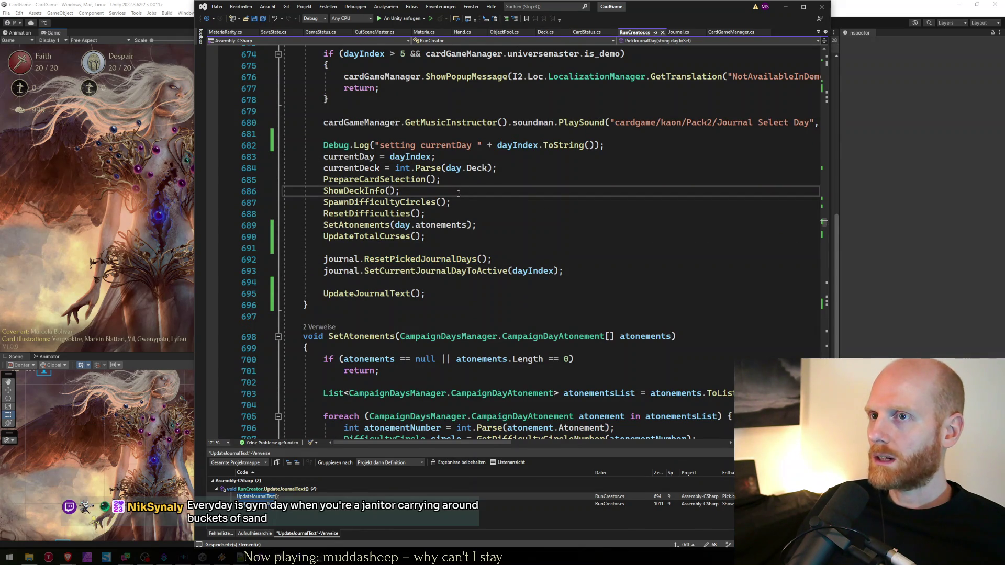
{"action": "double_click", "coordinate": [367, 293]}
{"action": "key", "text": "F12"}
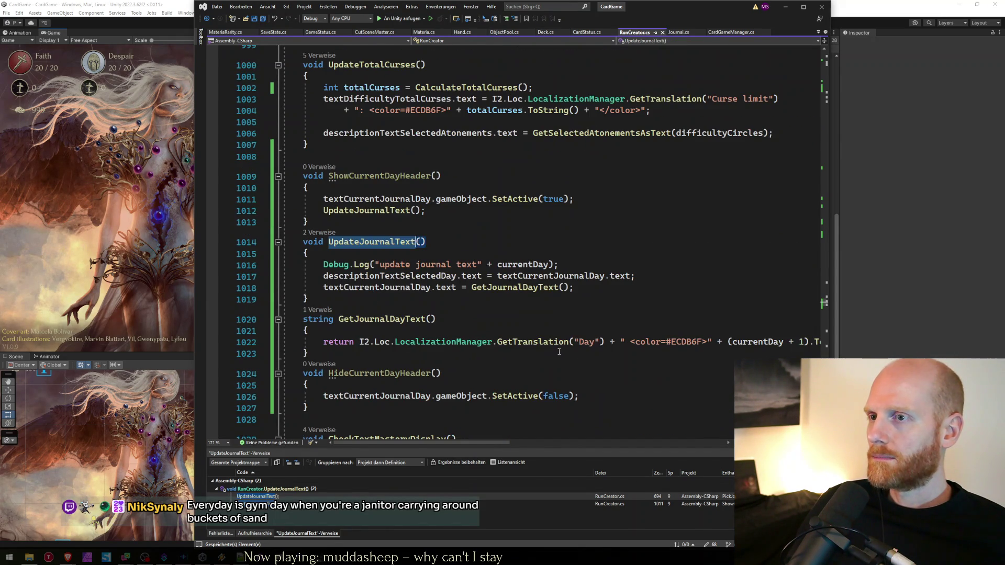
Step: Append .ToString() to currentDay in UpdateJournalText's debug log on line 1016
{"action": "left_click", "coordinate": [580, 342]}
{"action": "key", "text": "alt+Tab"}
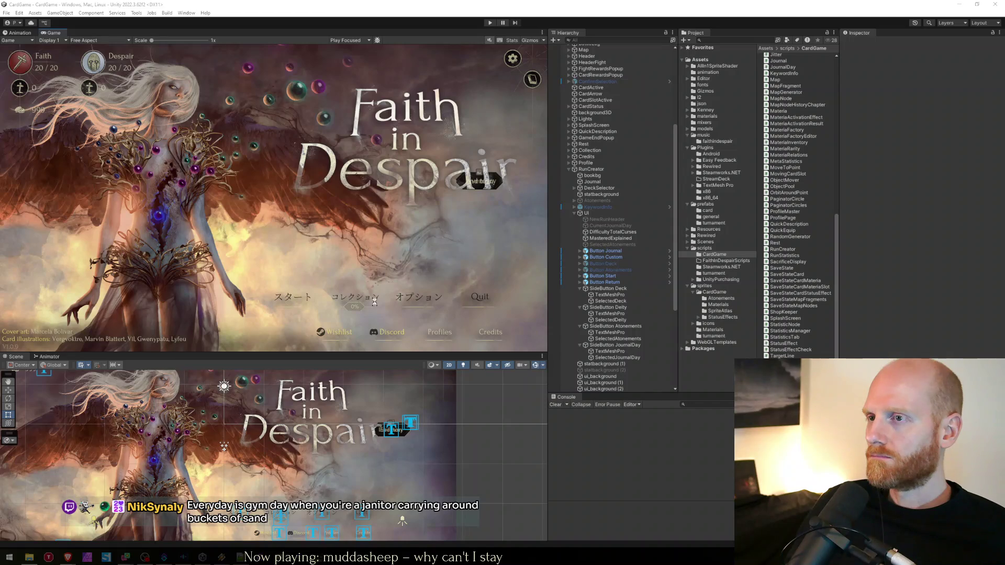
{"action": "key", "text": "alt+Tab"}
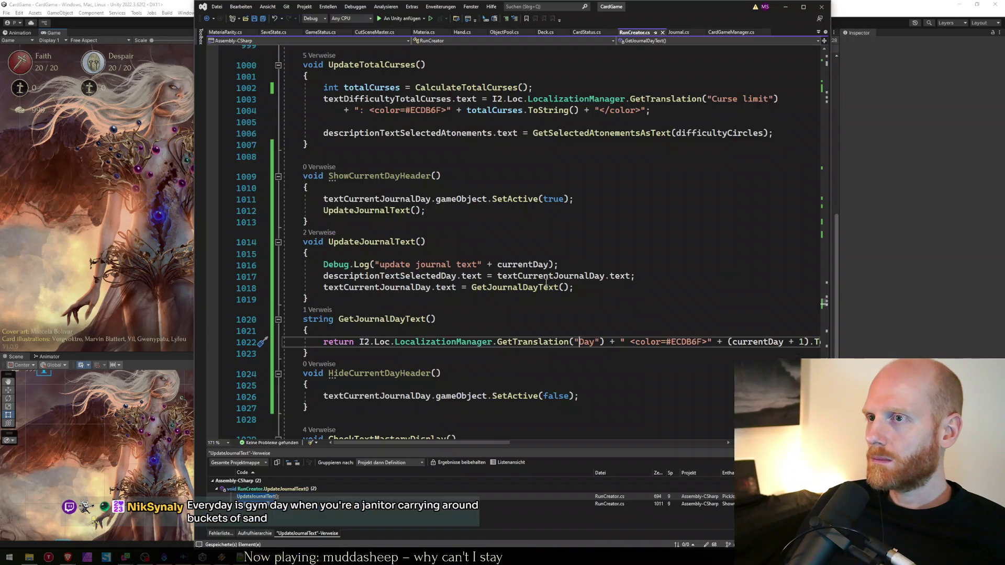
{"action": "left_click", "coordinate": [553, 265]}
{"action": "type", "text": ".tp"}
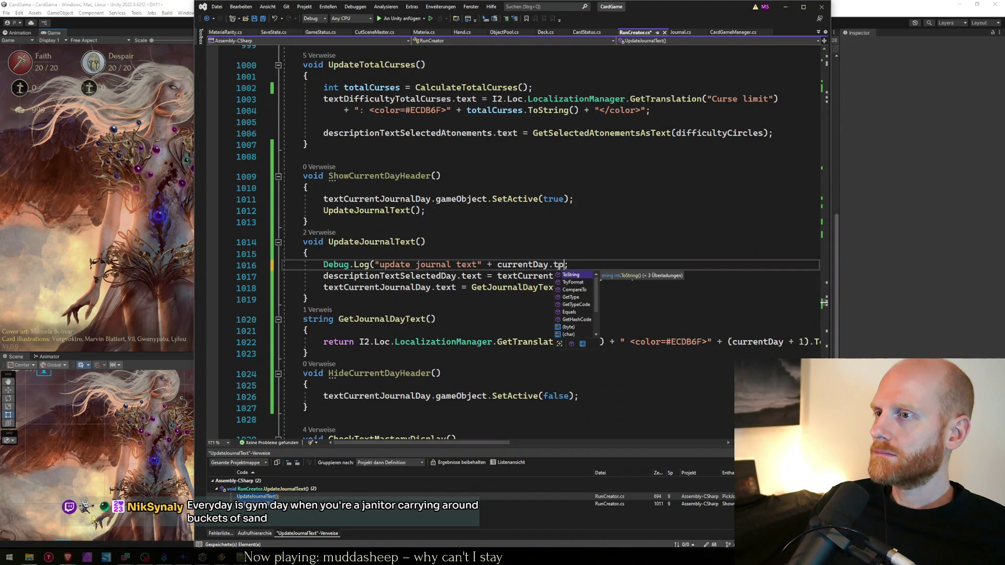
{"action": "key", "text": "Tab"}
{"action": "type", "text": "())"}
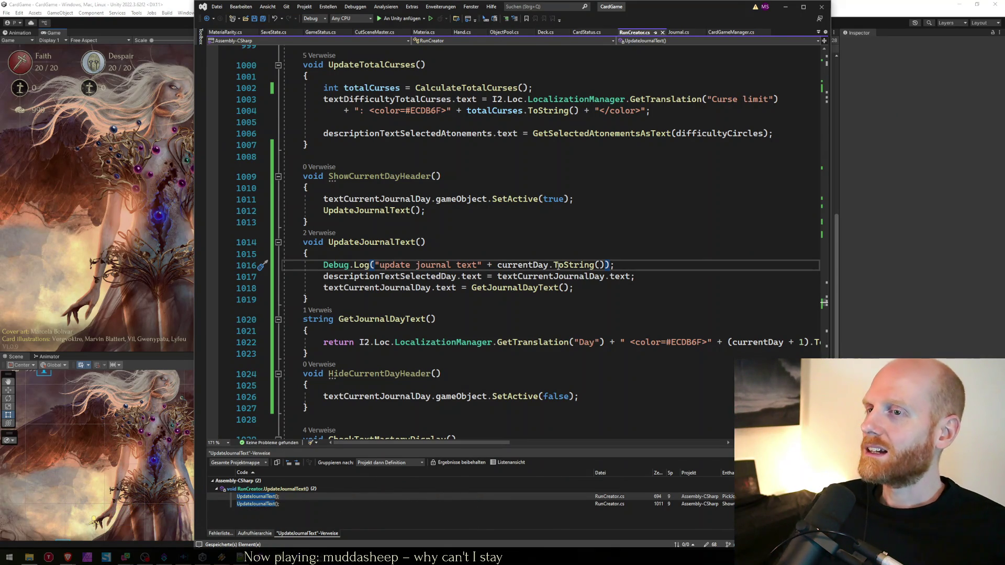
{"action": "key", "text": "alt+Tab"}
{"action": "key", "text": "ctrl+t"}
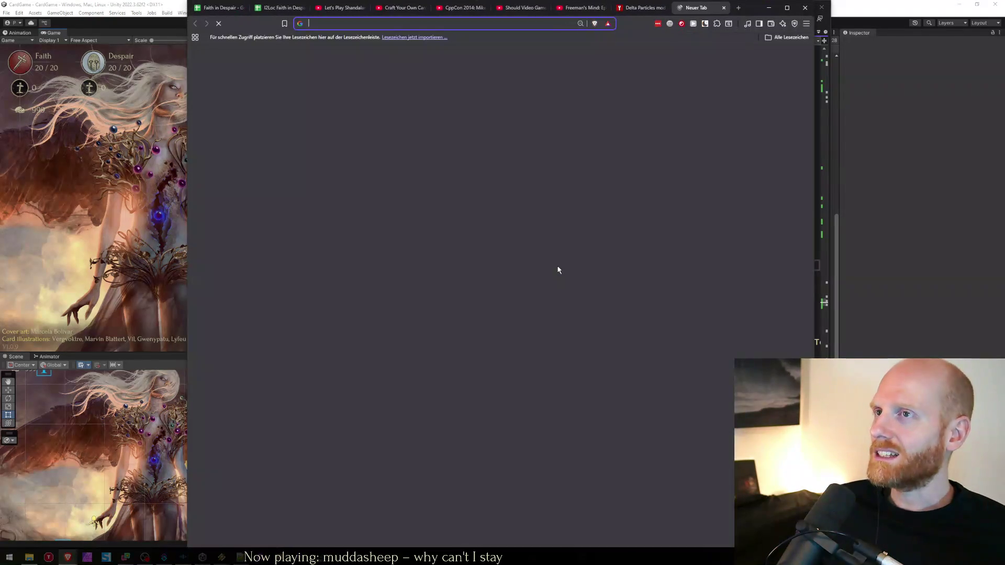
Step: Search 'ehrmann high protein pudding' and open the SPAR Vanilla & Topping product page
{"action": "type", "text": "ehrmann"}
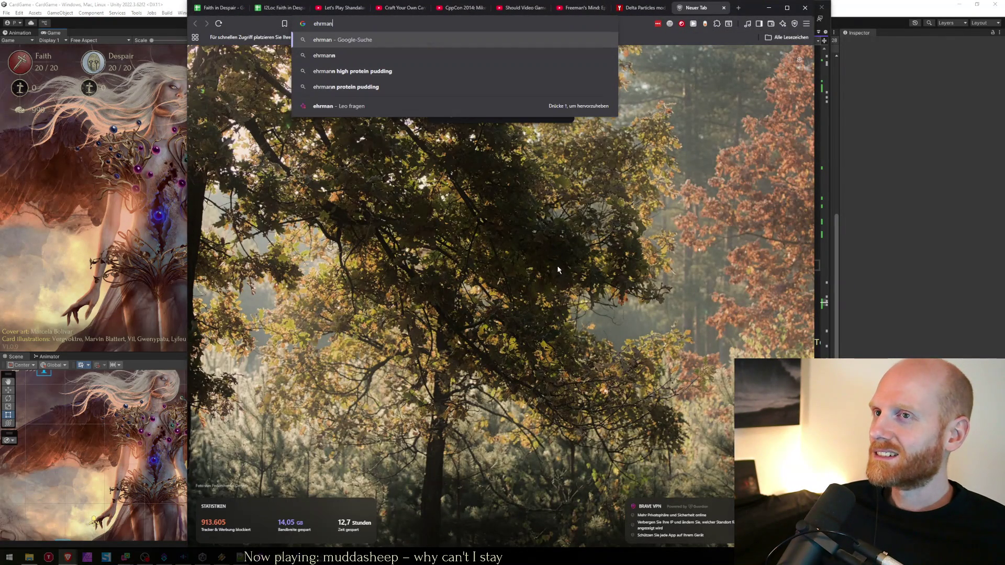
{"action": "key", "text": "Down"}
{"action": "key", "text": "Return"}
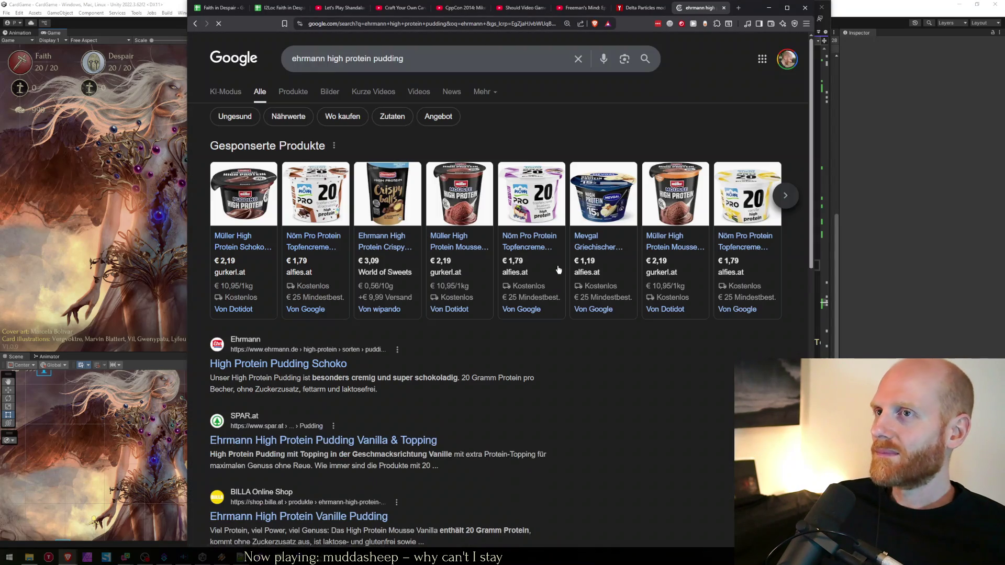
{"action": "left_click", "coordinate": [785, 195]}
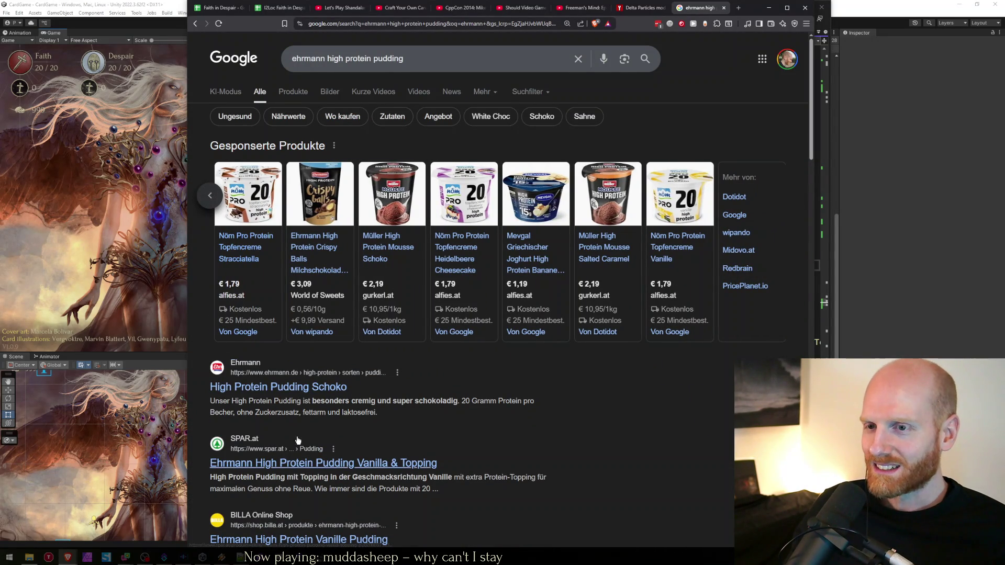
{"action": "scroll", "coordinate": [324, 466], "scroll_direction": "down", "scroll_amount": 1}
{"action": "left_click", "coordinate": [386, 428]}
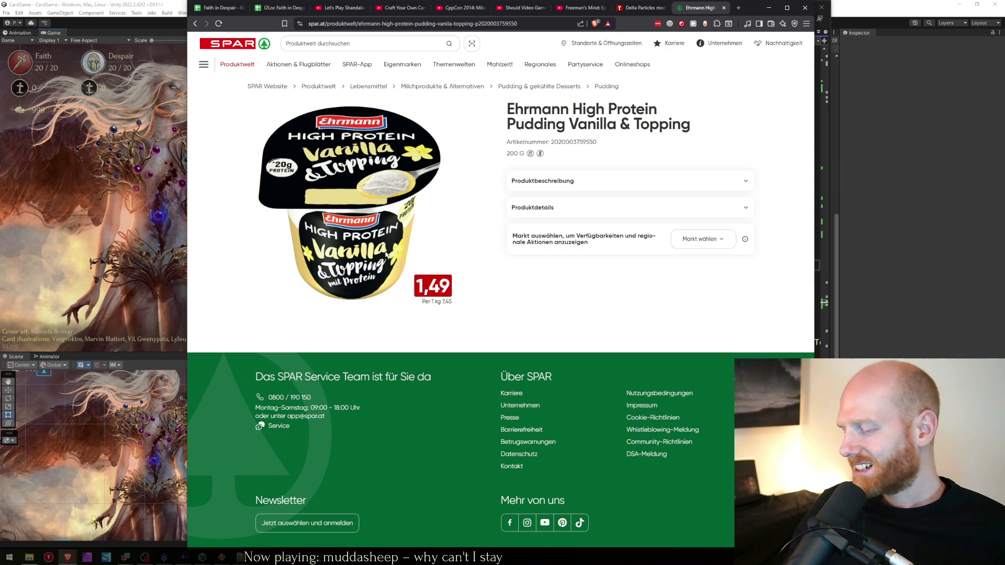
Step: Set the product page zoom to 150%, then return to the Faith in Despair spreadsheet
{"action": "key", "text": "ctrl+plus"}
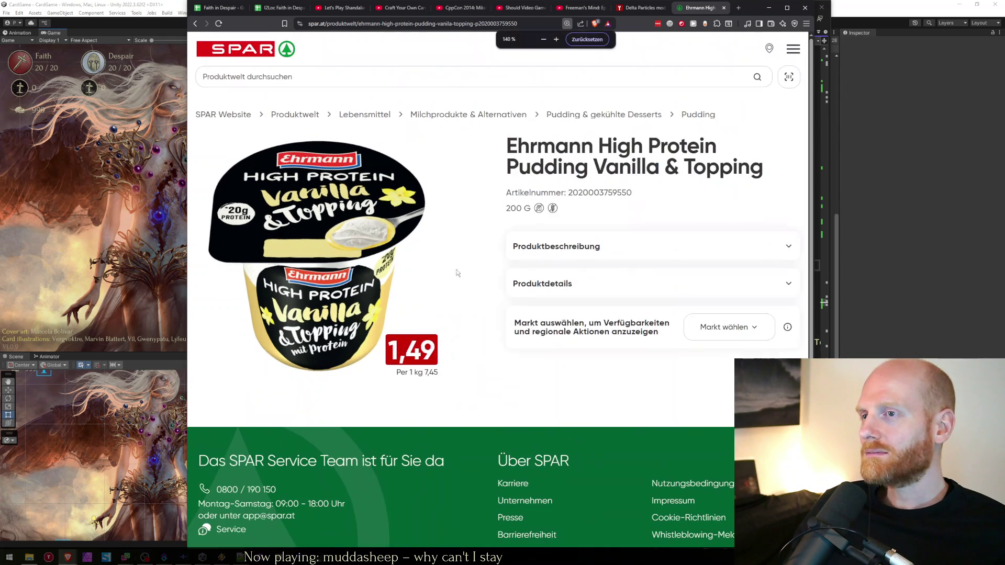
{"action": "key", "text": "ctrl+plus"}
{"action": "key", "text": "ctrl+plus"}
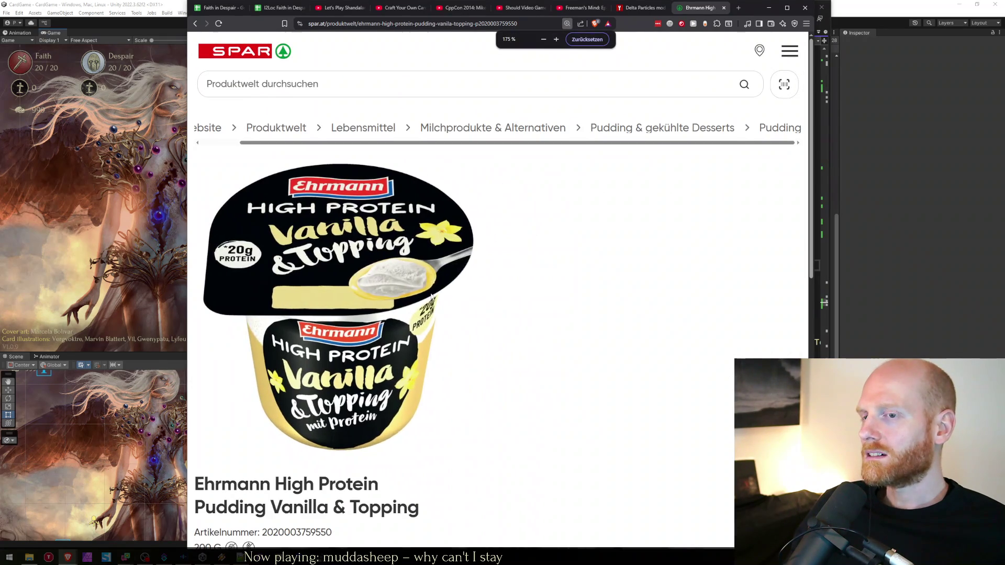
{"action": "scroll", "coordinate": [416, 284], "scroll_direction": "down", "scroll_amount": 3}
{"action": "scroll", "coordinate": [407, 280], "scroll_direction": "up", "scroll_amount": 3}
{"action": "key", "text": "ctrl+plus"}
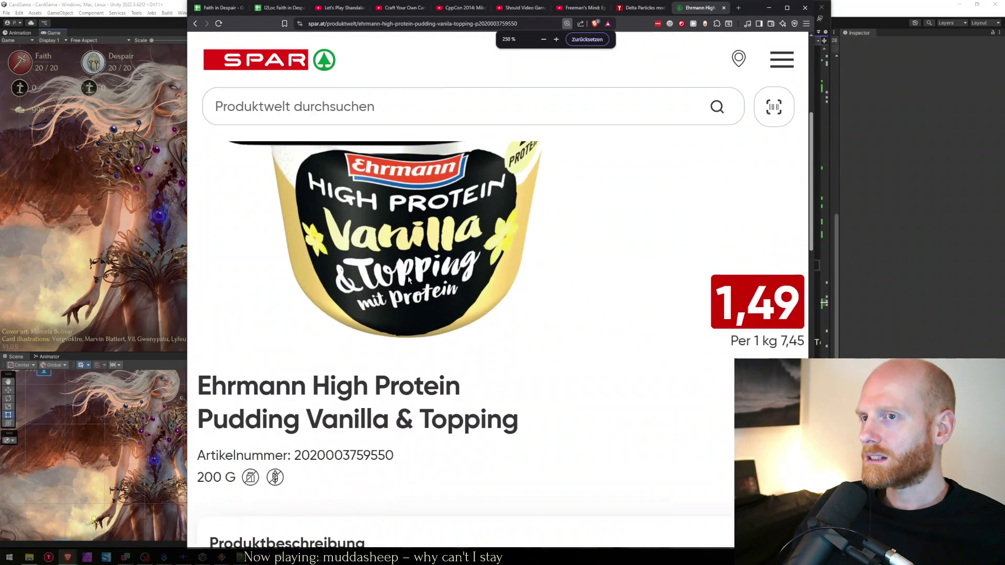
{"action": "key", "text": "ctrl+minus"}
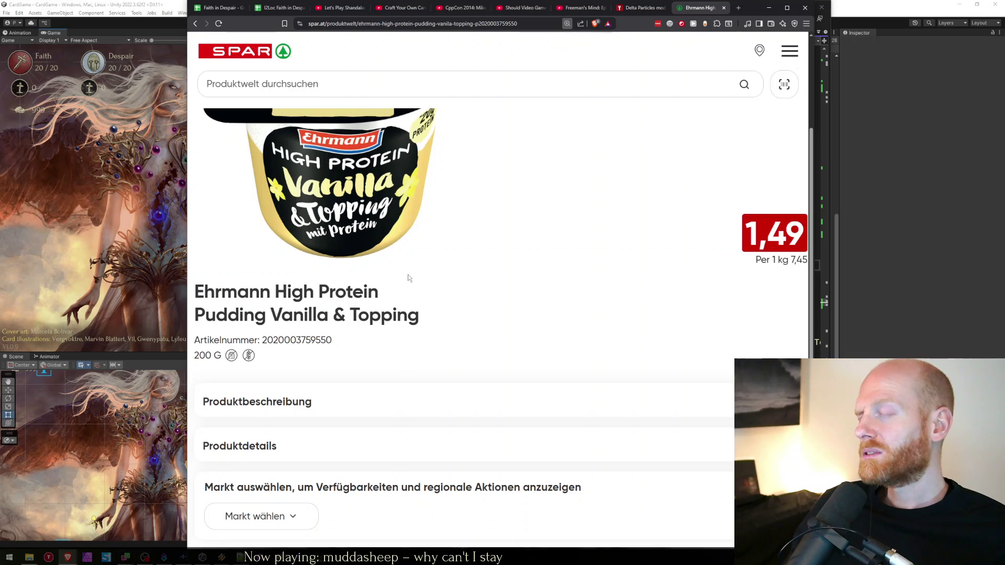
{"action": "key", "text": "ctrl+minus"}
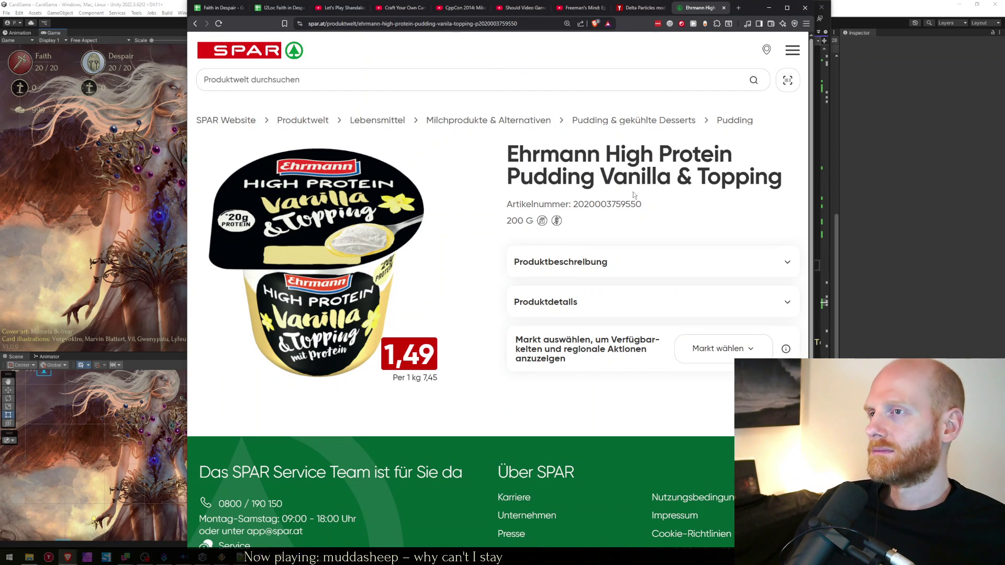
{"action": "key", "text": "ctrl+1"}
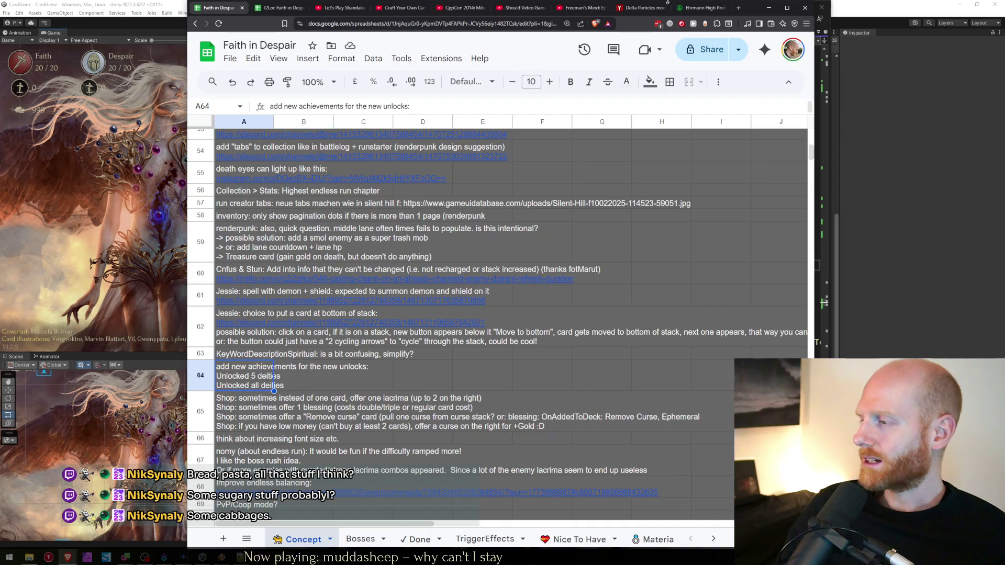
{"action": "key", "text": "ctrl+t"}
{"action": "type", "text": "ket di"}
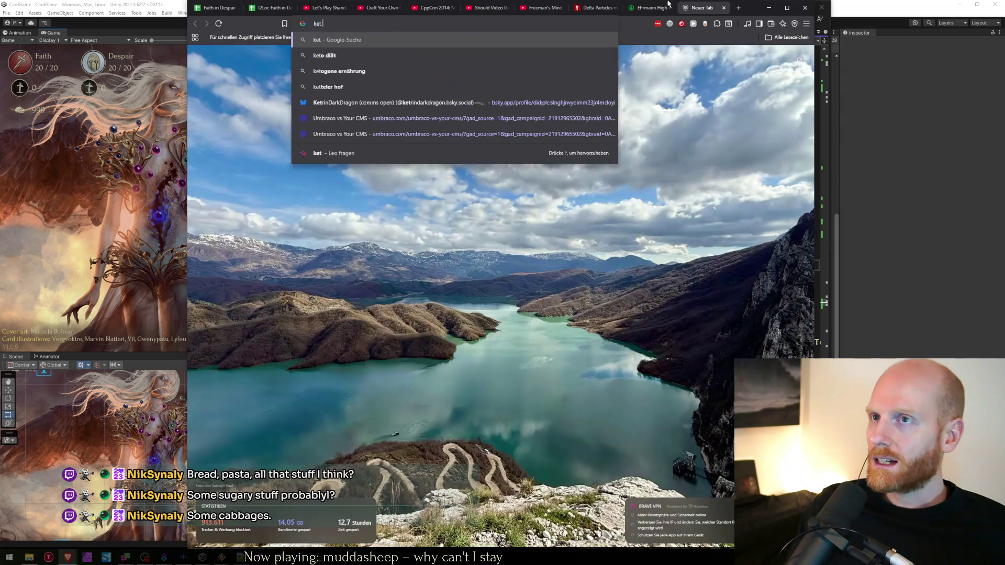
{"action": "key", "text": "BackSpace"}
{"action": "key", "text": "BackSpace"}
{"action": "key", "text": "BackSpace"}
{"action": "type", "text": "o"}
{"action": "key", "text": "Down"}
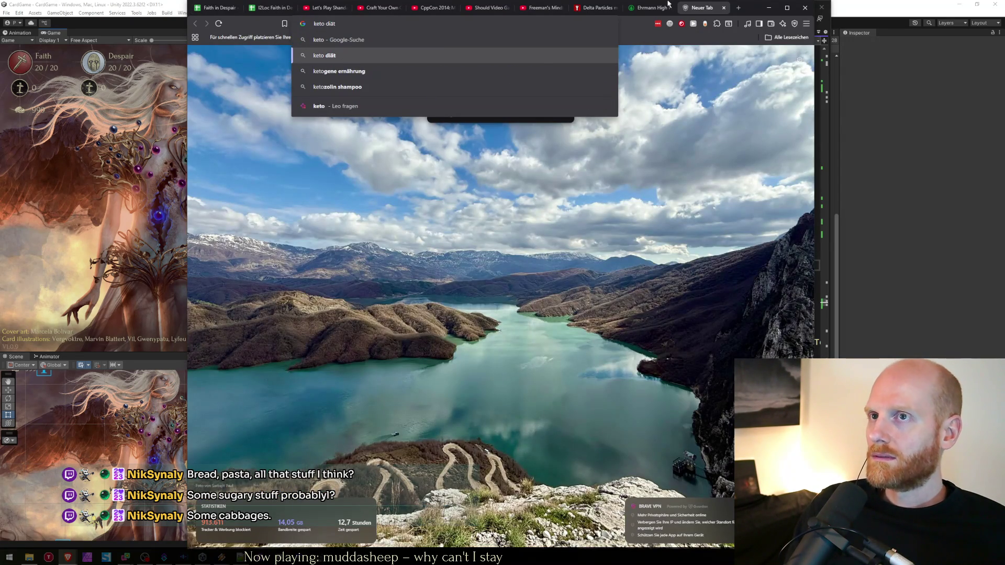
{"action": "key", "text": "Return"}
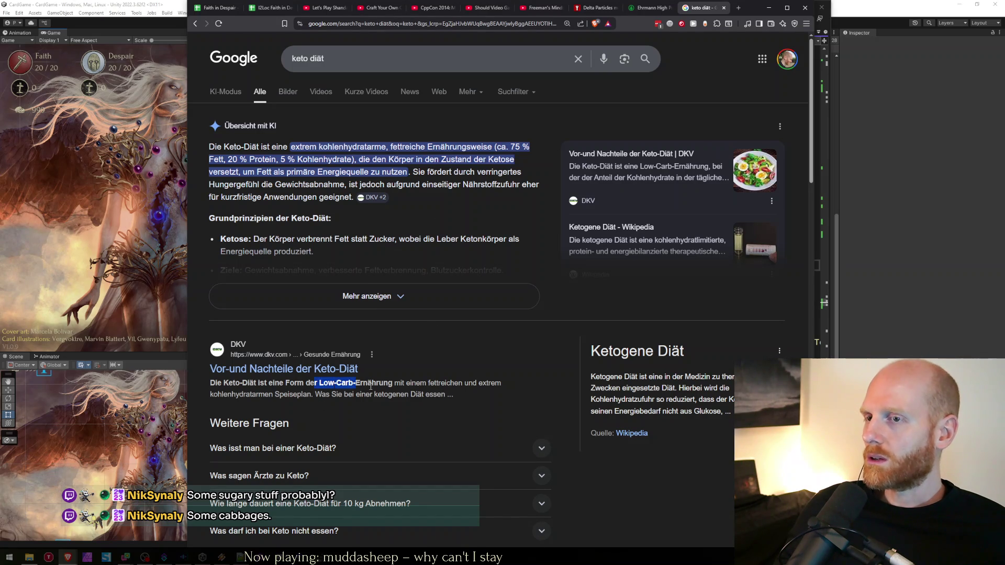
{"action": "key", "text": "ctrl+w"}
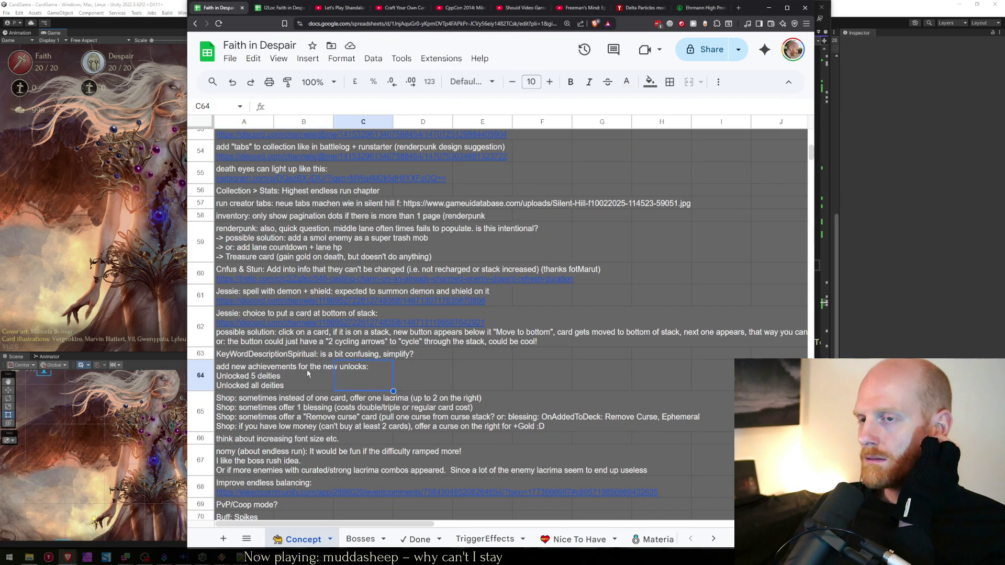
{"action": "left_click", "coordinate": [160, 238]}
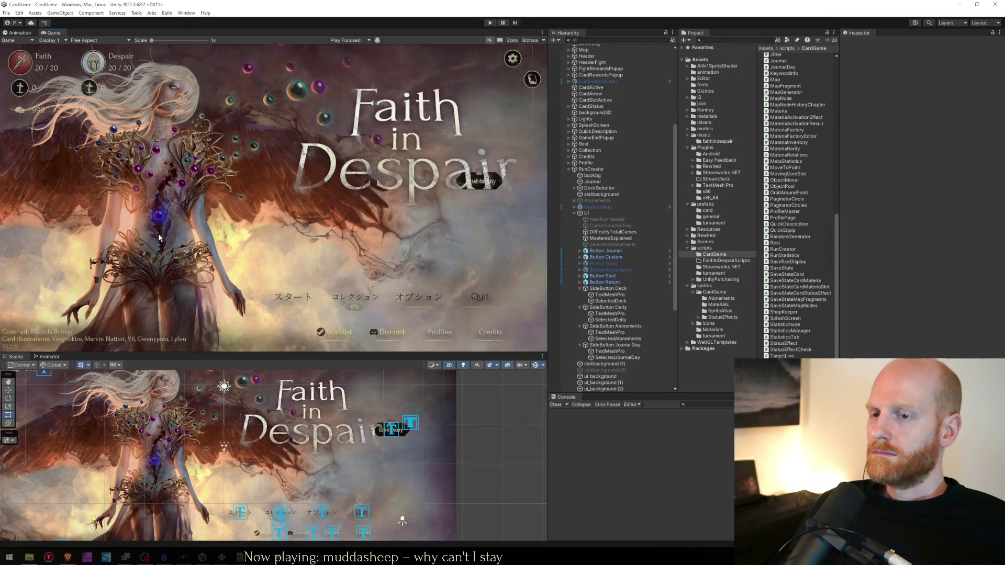
Step: Review the UpdateJournalText lines around 1017, then start the game in Unity's Play mode
{"action": "key", "text": "alt+Tab"}
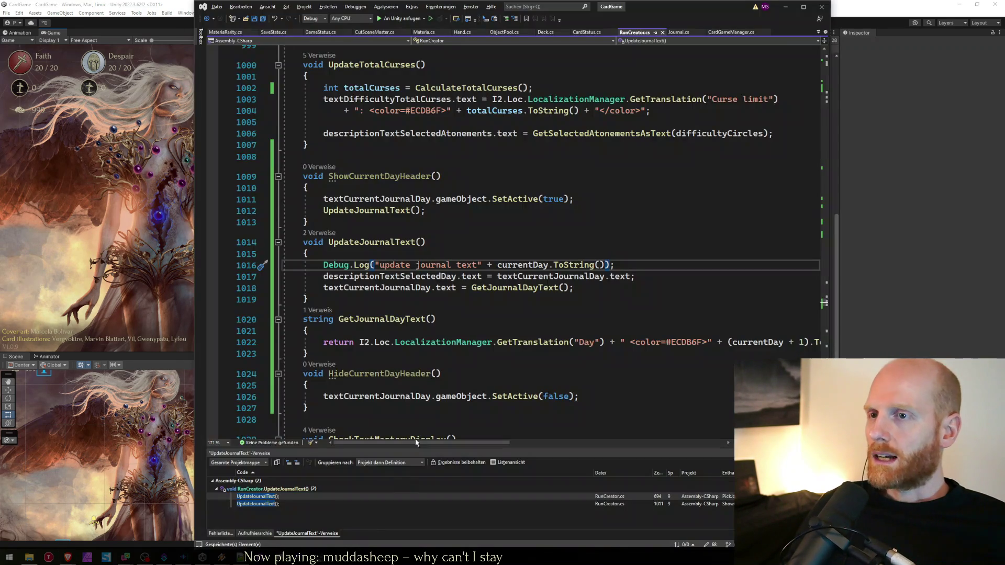
{"action": "left_click", "coordinate": [459, 315]}
{"action": "key", "text": "Up"}
{"action": "key", "text": "Down"}
{"action": "key", "text": "Up"}
{"action": "key", "text": "Up"}
{"action": "key", "text": "Up"}
{"action": "key", "text": "Up"}
{"action": "key", "text": "Down"}
{"action": "key", "text": "Up"}
{"action": "key", "text": "Down"}
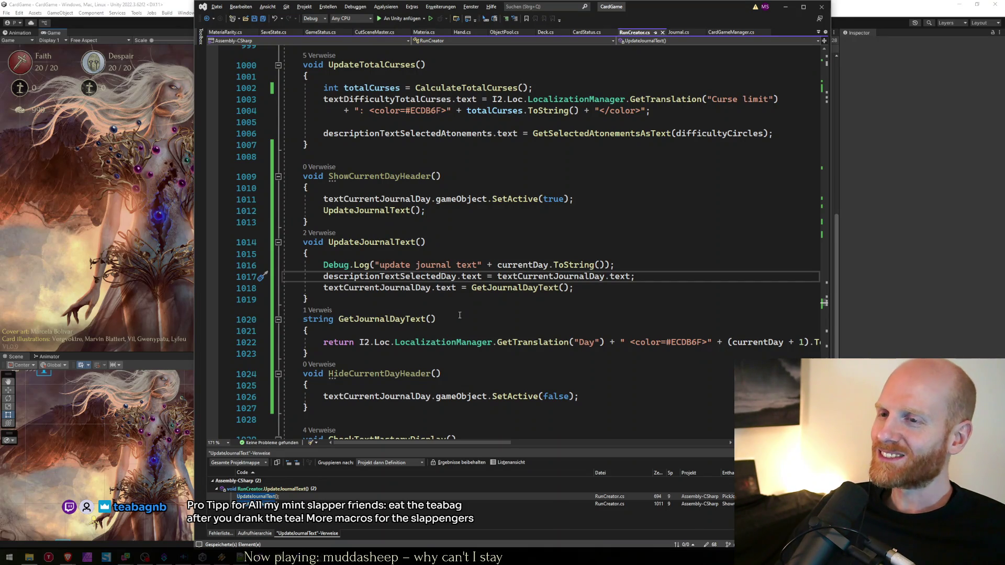
{"action": "left_click", "coordinate": [460, 315]}
{"action": "key", "text": "Up"}
{"action": "key", "text": "Up"}
{"action": "key", "text": "Up"}
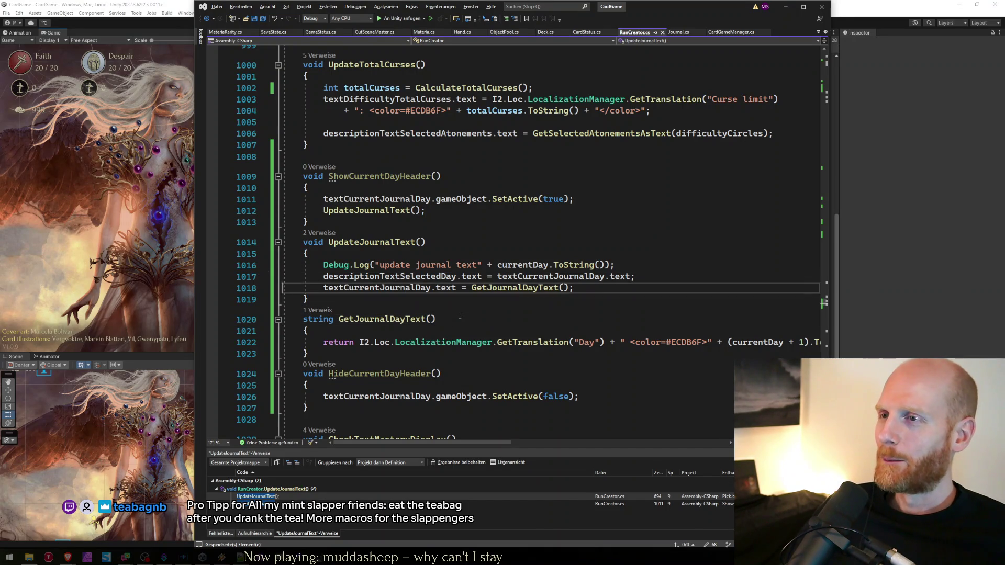
{"action": "key", "text": "alt+Tab"}
{"action": "key", "text": "ctrl+p"}
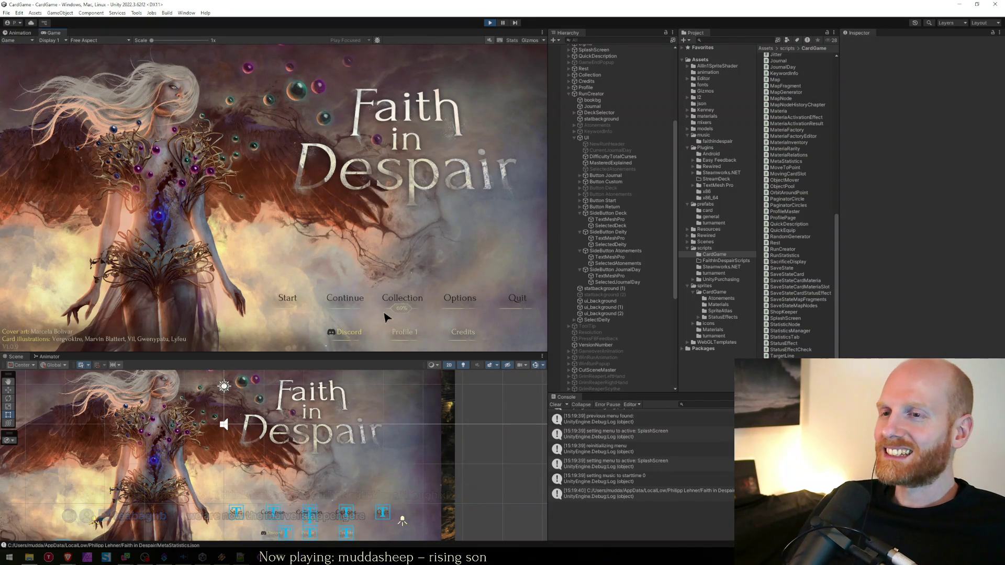
Step: Start the run creator in journal mode and open the day calendar
{"action": "left_click", "coordinate": [268, 308]}
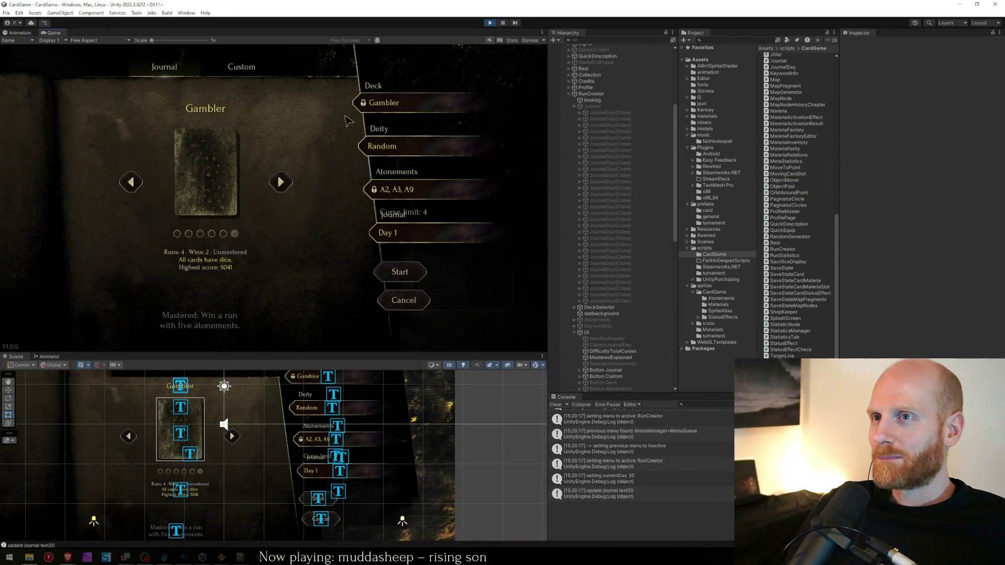
{"action": "left_click", "coordinate": [160, 61]}
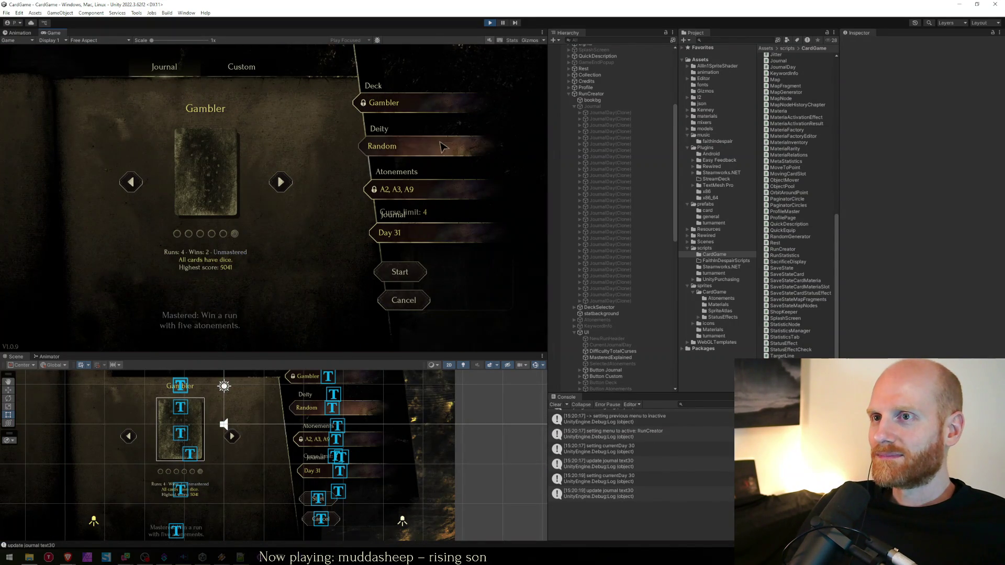
{"action": "left_click", "coordinate": [387, 237]}
Step: Pick days 25, 24, then 11 after clearing the console, and select the Day label
{"action": "left_click", "coordinate": [281, 242]}
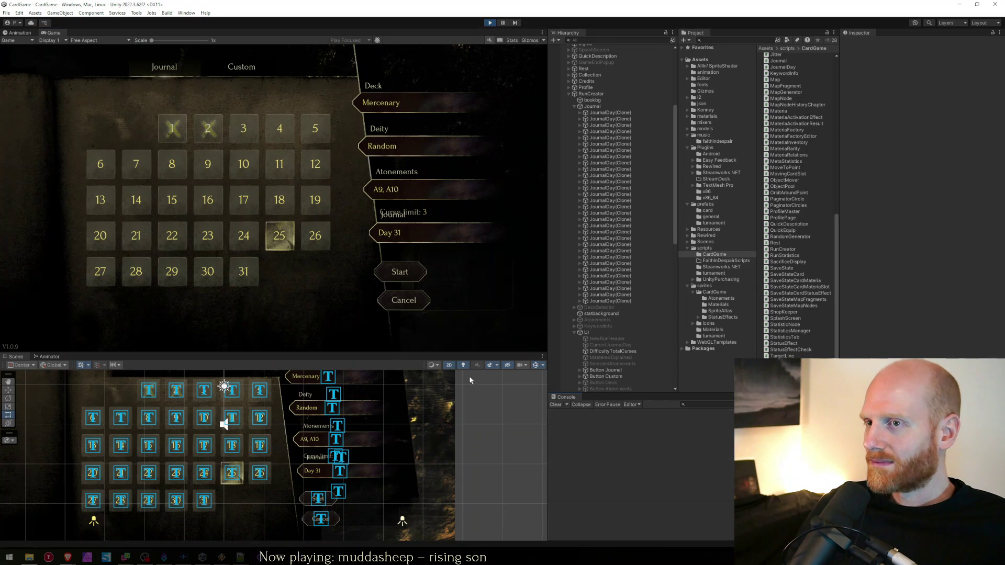
{"action": "mouse_move", "coordinate": [274, 246]}
{"action": "left_click", "coordinate": [238, 243]}
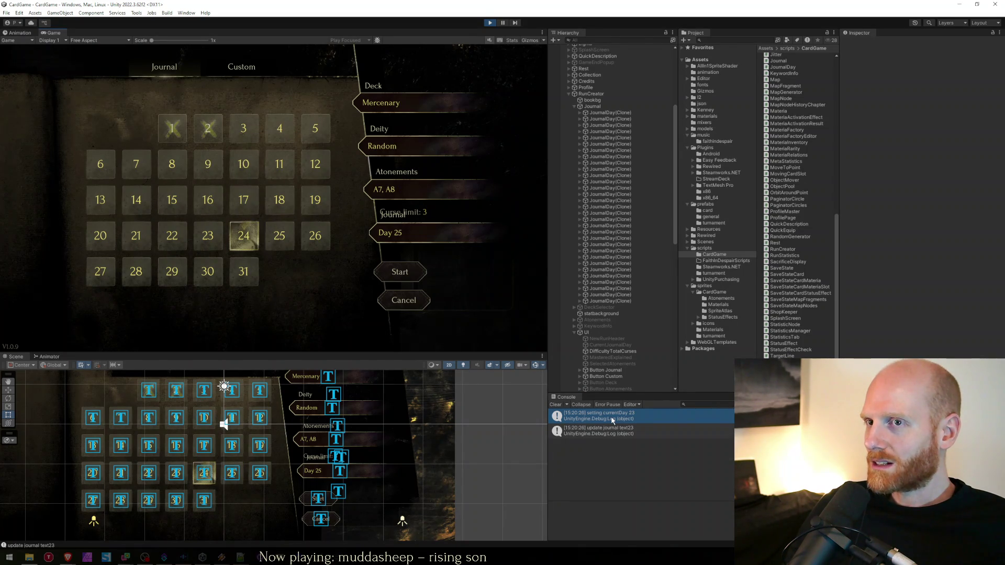
{"action": "left_click", "coordinate": [557, 405]}
{"action": "left_click", "coordinate": [279, 168]}
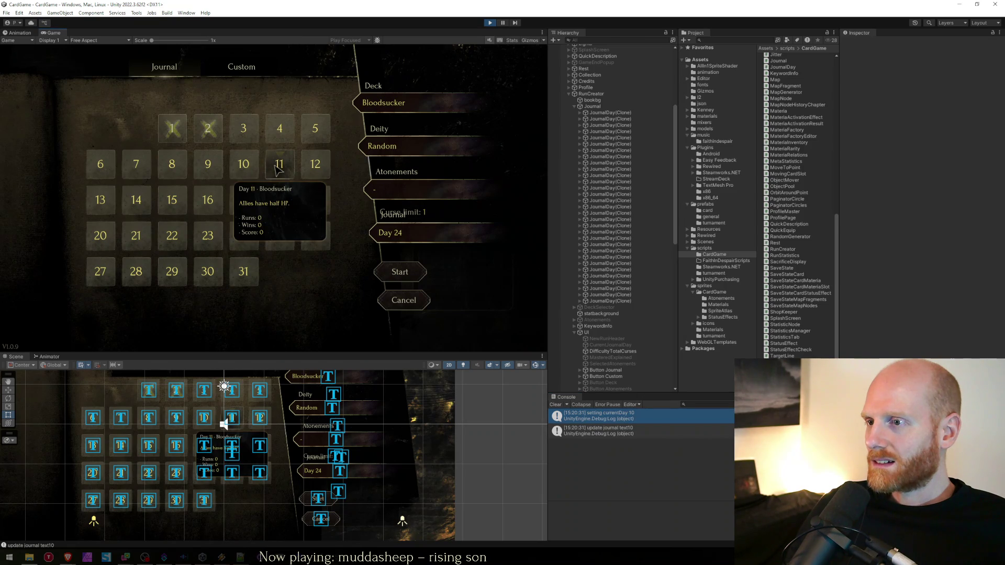
{"action": "left_click_drag", "start_coordinate": [462, 355], "coordinate": [462, 356]}
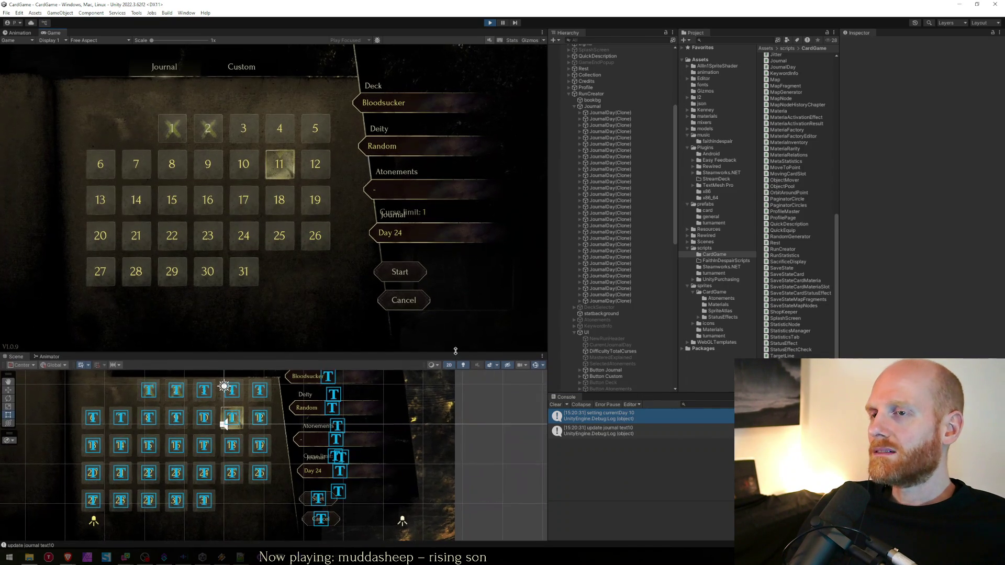
{"action": "left_click", "coordinate": [341, 474]}
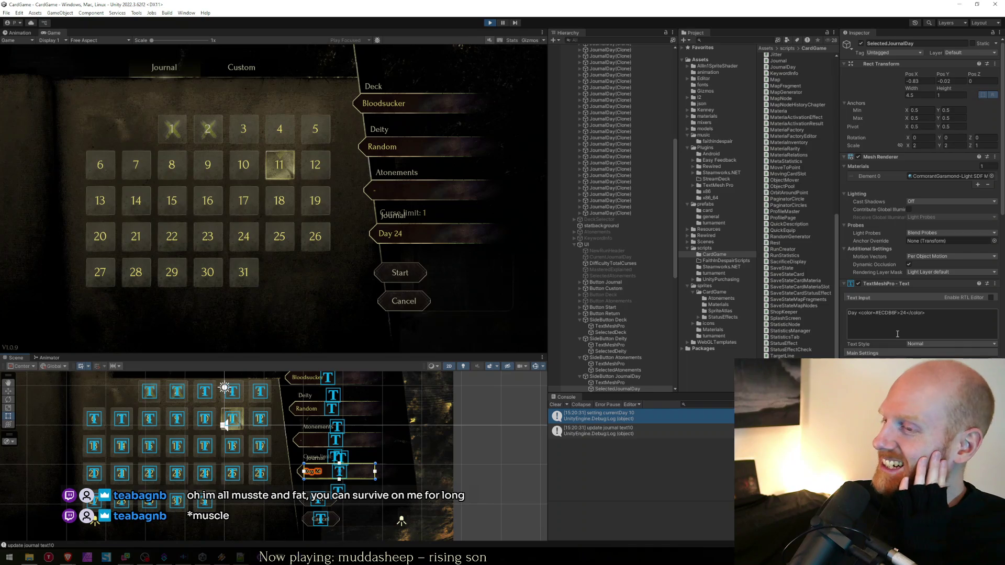
Step: Select SideButton JournalDay and SelectedJournalDay, stop Play mode, and return to RunCreator.cs
{"action": "left_click", "coordinate": [625, 377]}
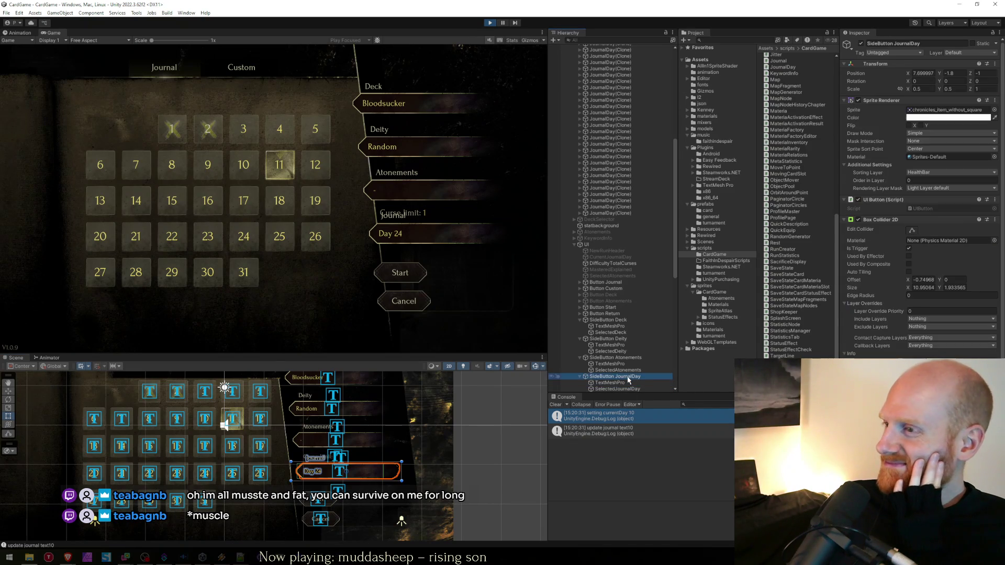
{"action": "scroll", "coordinate": [628, 380], "scroll_direction": "down", "scroll_amount": 1}
{"action": "left_click", "coordinate": [625, 366]}
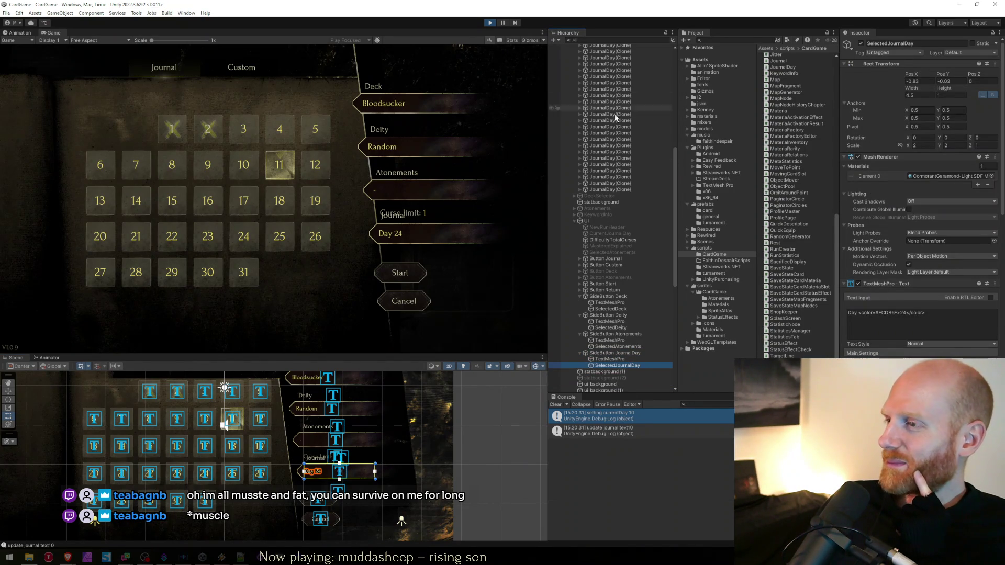
{"action": "left_click", "coordinate": [492, 23]}
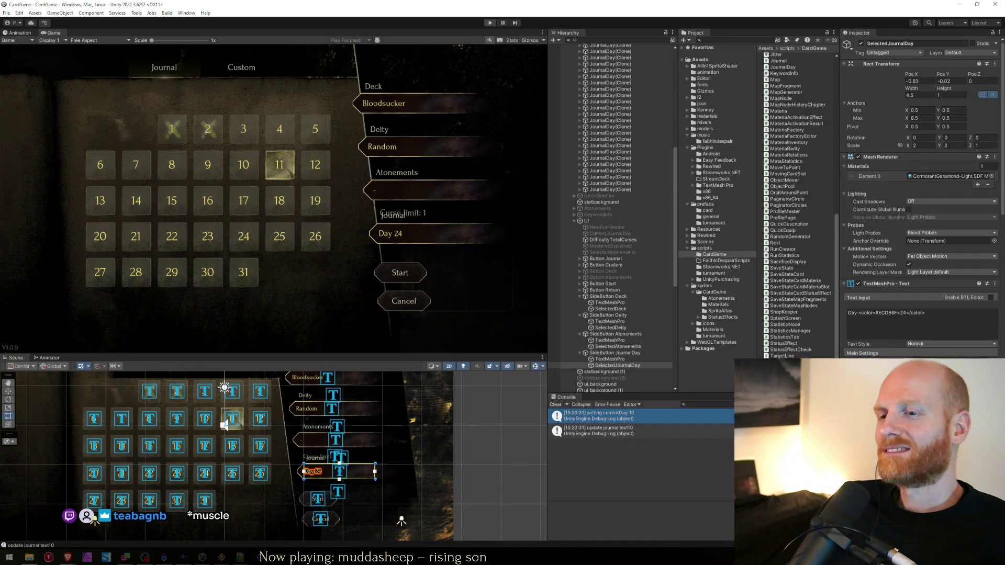
{"action": "key", "text": "alt+Tab"}
{"action": "key", "text": "Down"}
{"action": "key", "text": "Down"}
{"action": "key", "text": "Down"}
{"action": "key", "text": "End"}
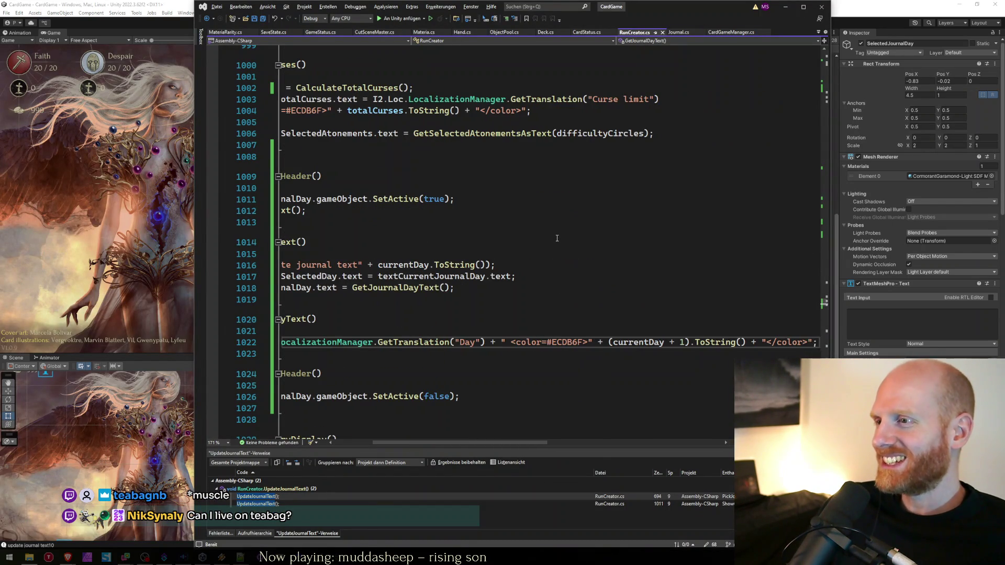
Step: Find where GetJournalDayText is used and list UpdateJournalText's references
{"action": "key", "text": "Home"}
{"action": "key", "text": "Home"}
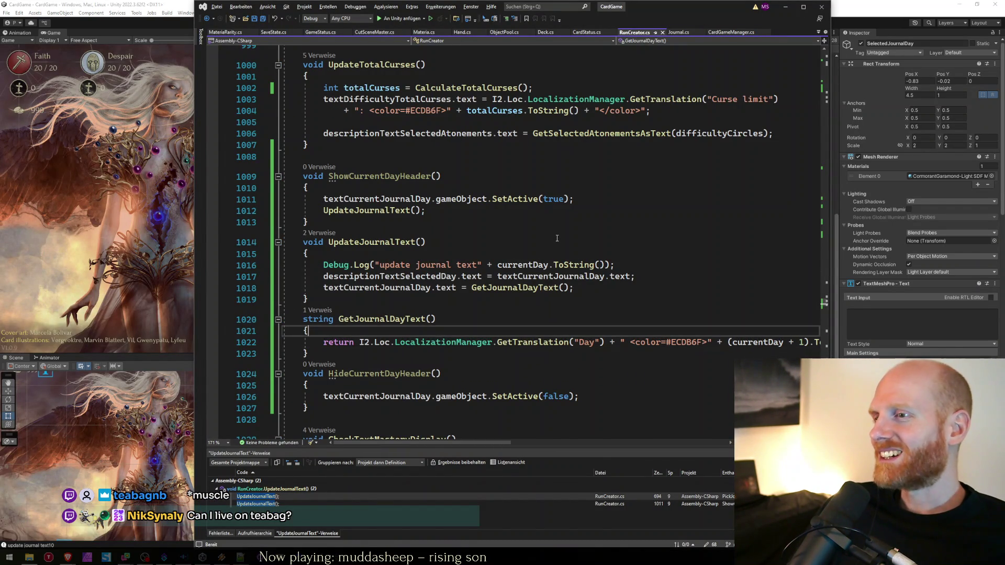
{"action": "key", "text": "Up"}
{"action": "key", "text": "Up"}
{"action": "key", "text": "Home"}
{"action": "key", "text": "ctrl+Right"}
{"action": "key", "text": "ctrl+Right"}
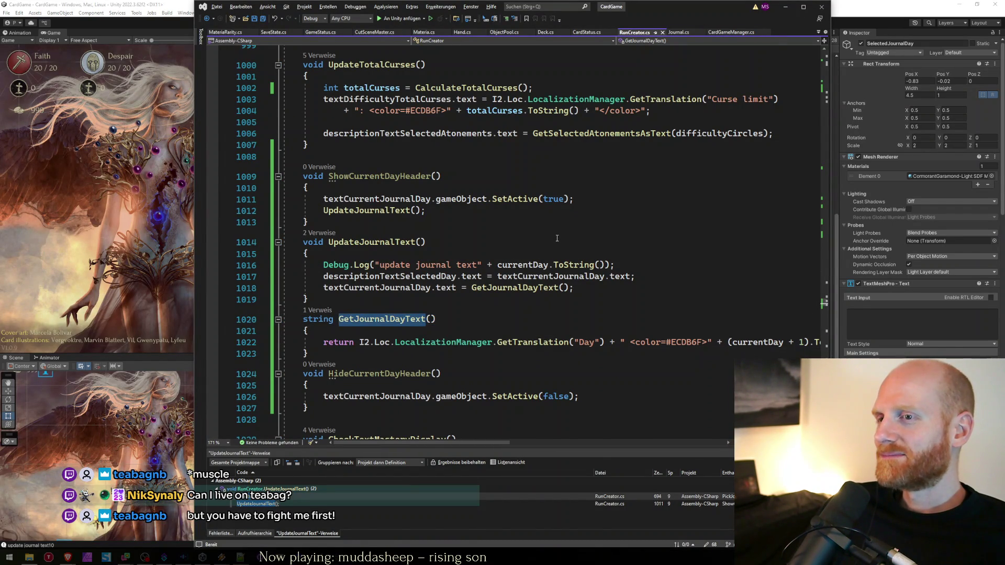
{"action": "key", "text": "ctrl+f"}
{"action": "key", "text": "Return"}
{"action": "key", "text": "Escape"}
{"action": "key", "text": "Up"}
{"action": "key", "text": "Up"}
{"action": "key", "text": "Up"}
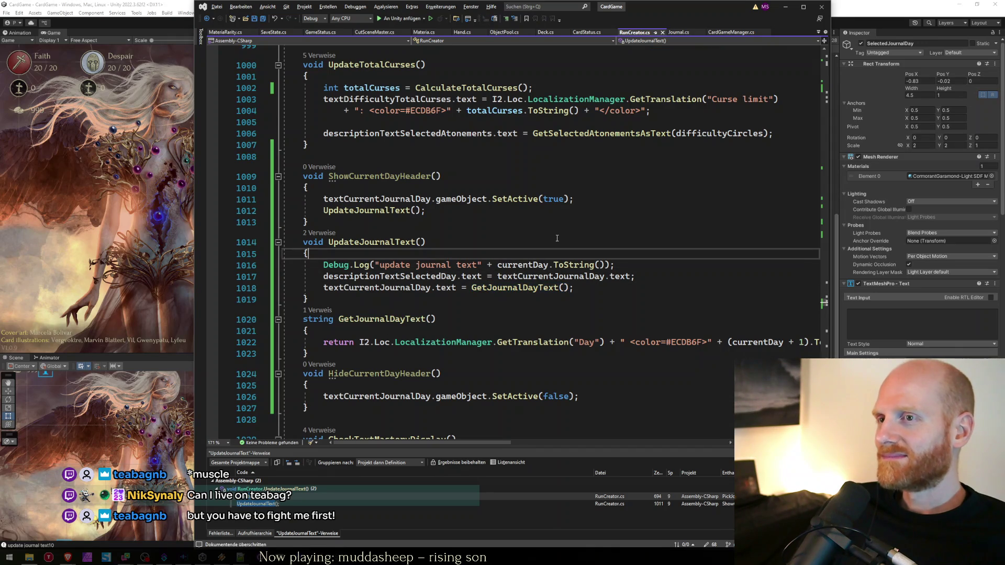
{"action": "key", "text": "Left"}
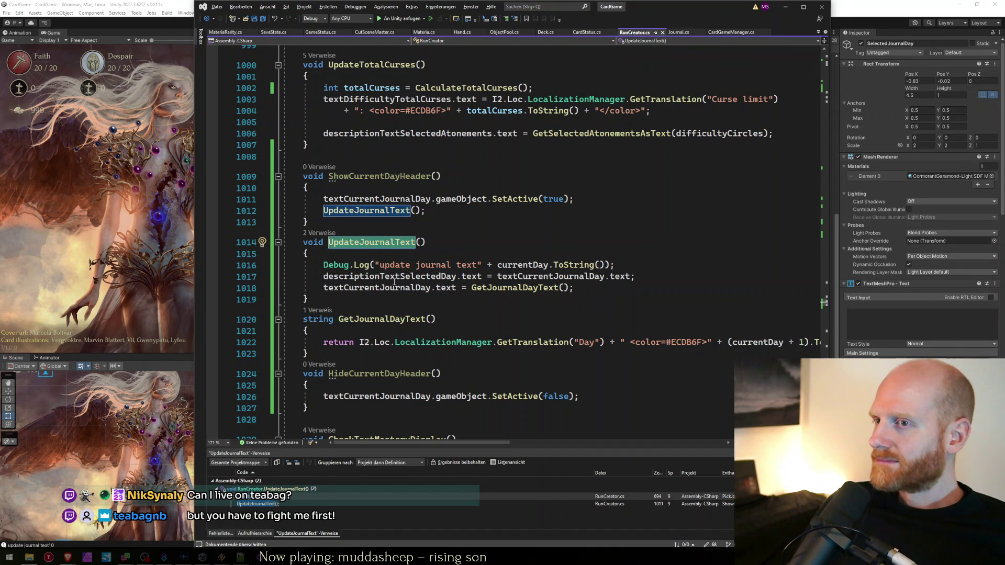
Step: Move the descriptionTextSelectedDay line below the Day text assignment, save, and recompile in Unity
{"action": "left_click", "coordinate": [473, 266]}
{"action": "left_click", "coordinate": [612, 292]}
{"action": "left_click", "coordinate": [422, 276]}
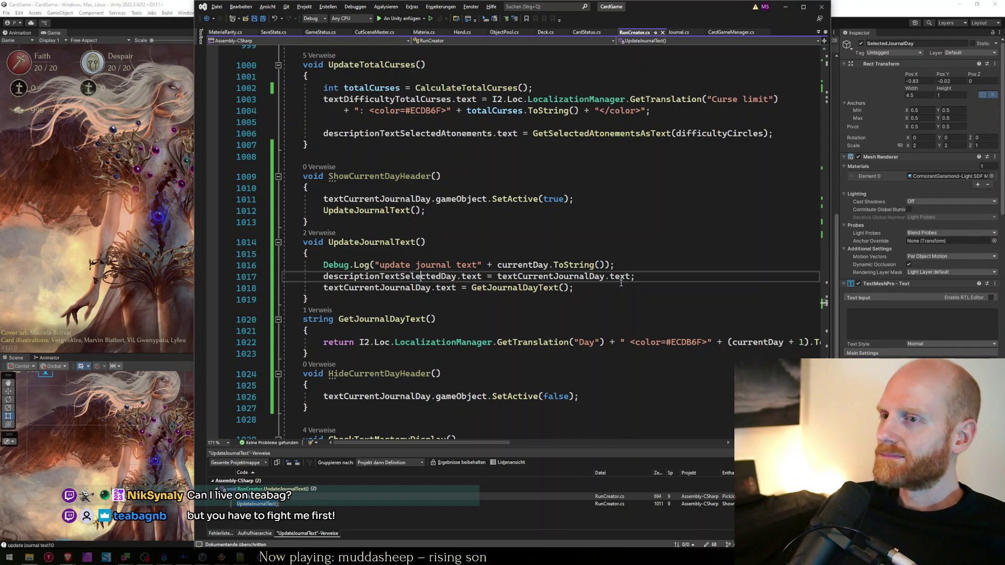
{"action": "double_click", "coordinate": [422, 277]}
{"action": "key", "text": "Right"}
{"action": "key", "text": "Down"}
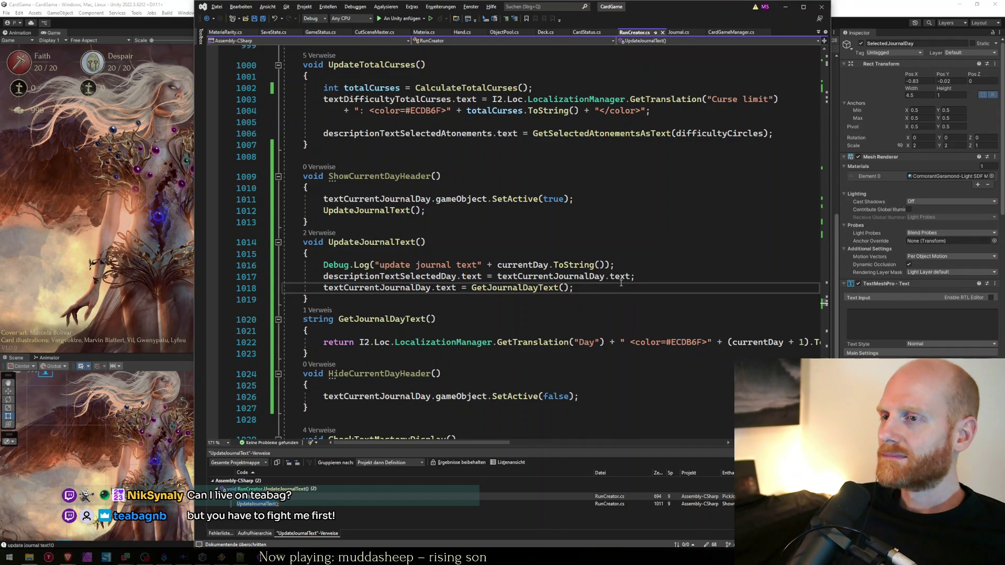
{"action": "key", "text": "alt+Up"}
{"action": "key", "text": "Down"}
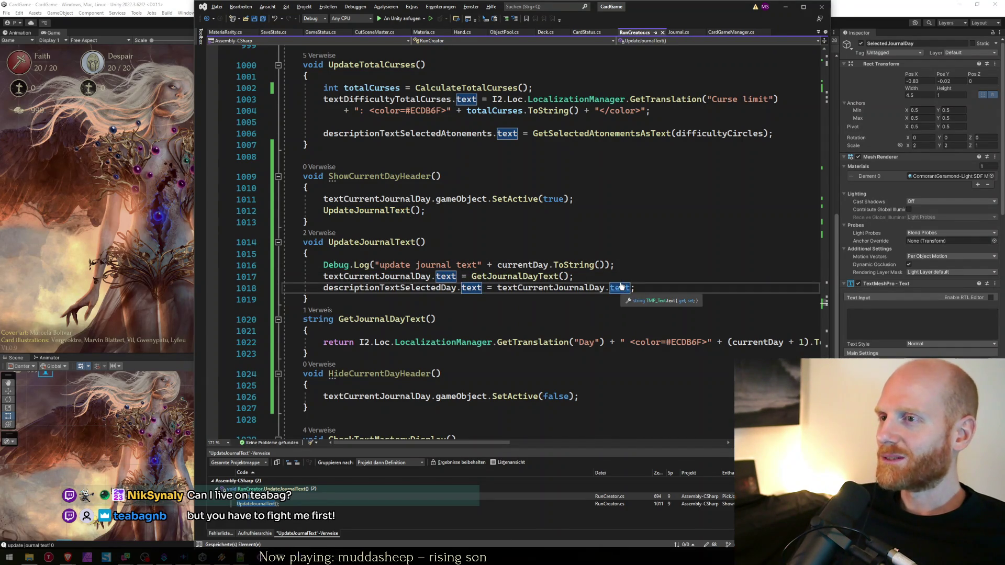
{"action": "key", "text": "ctrl+s"}
{"action": "left_click", "coordinate": [106, 271]}
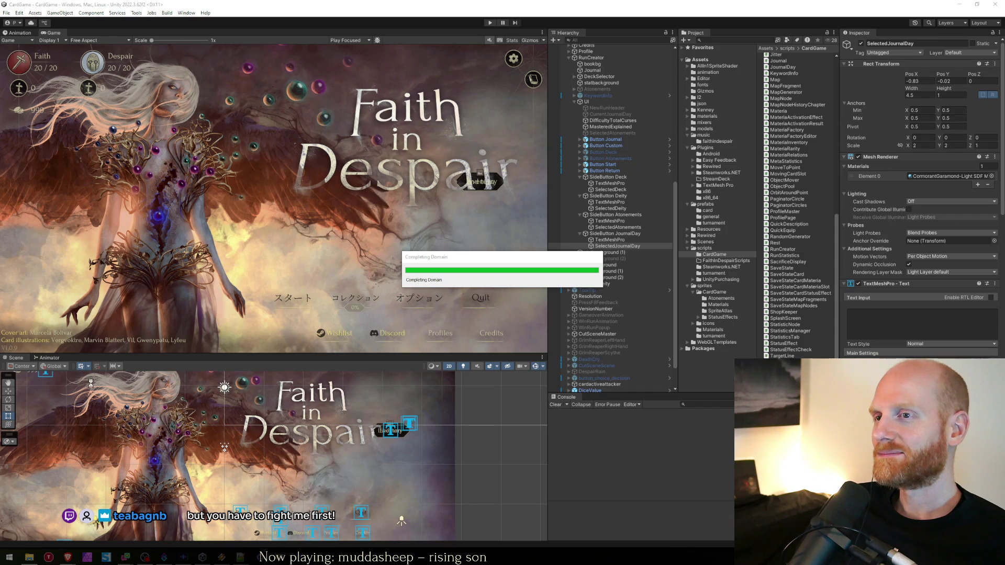
Step: Enter Play mode, open the run creator, maximize the Game view, and choose Journal
{"action": "mouse_move", "coordinate": [454, 262]}
{"action": "left_mouse_down"}
{"action": "mouse_move", "coordinate": [374, 344]}
{"action": "mouse_move", "coordinate": [396, 322]}
{"action": "left_mouse_up"}
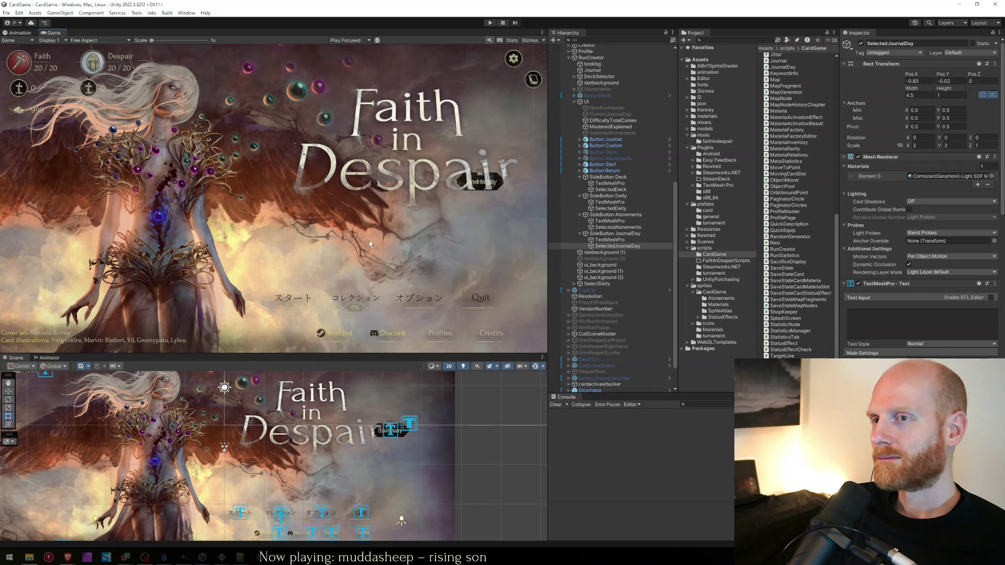
{"action": "left_click", "coordinate": [491, 23]}
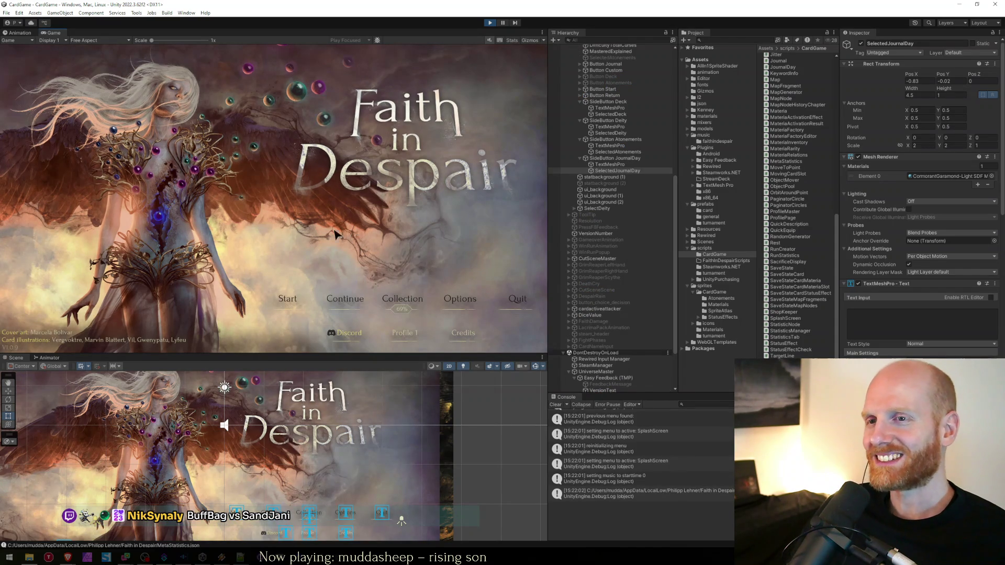
{"action": "left_click", "coordinate": [287, 299]}
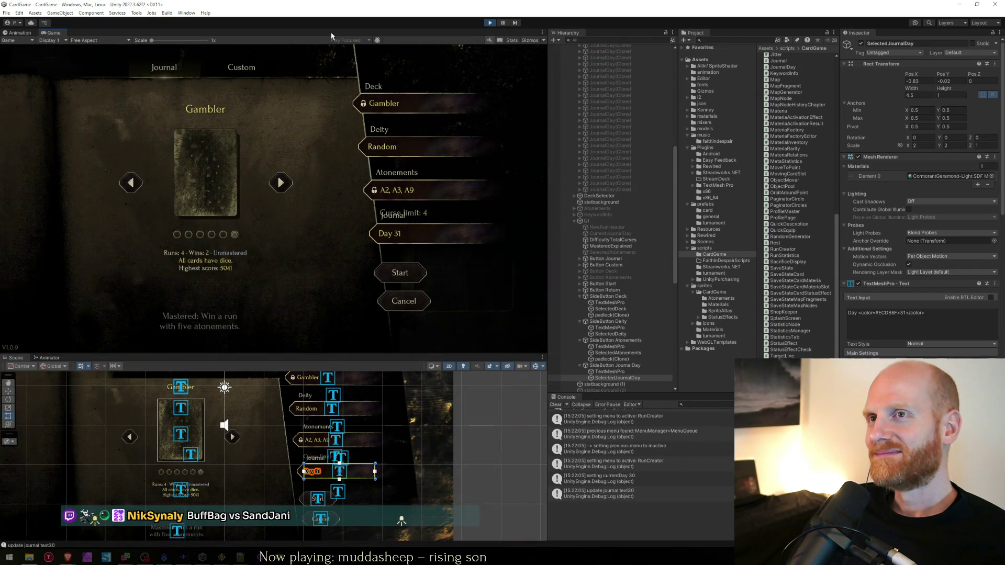
{"action": "key", "text": "shift+space"}
{"action": "left_click", "coordinate": [308, 89]}
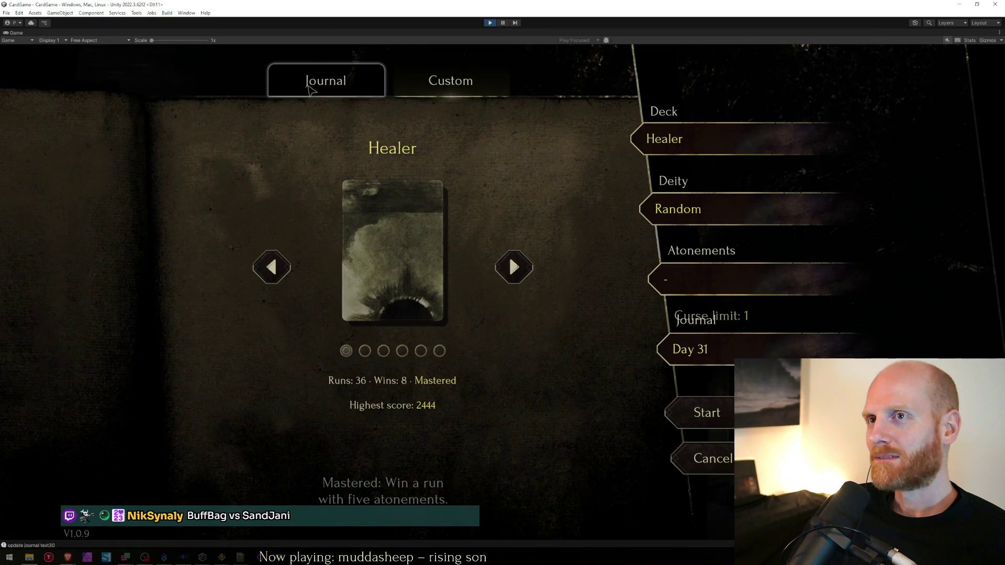
Step: Dismiss the deck-change warning, then pick days 24, 17, 30 and finally 18 in the calendar
{"action": "left_click", "coordinate": [272, 272]}
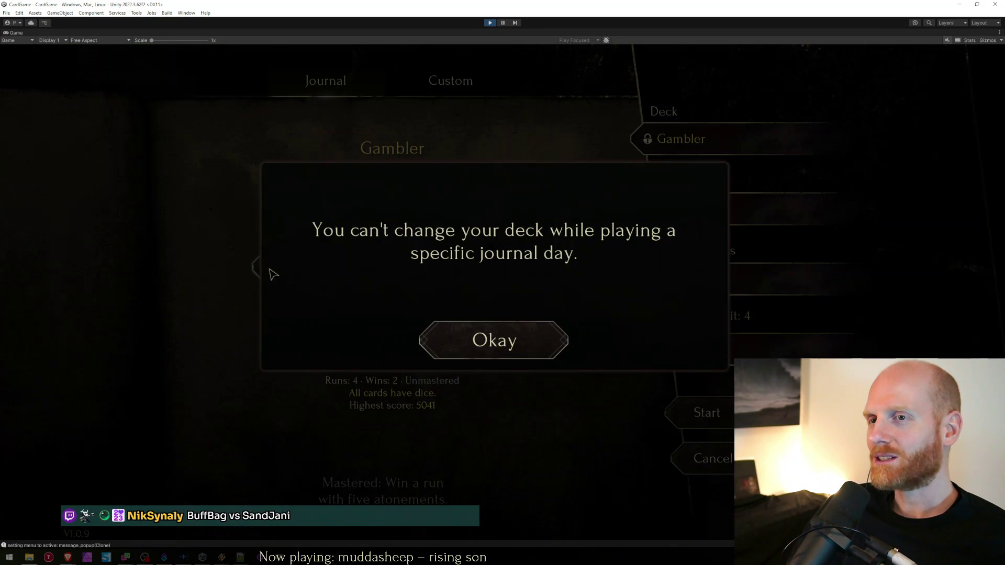
{"action": "left_click", "coordinate": [512, 349]}
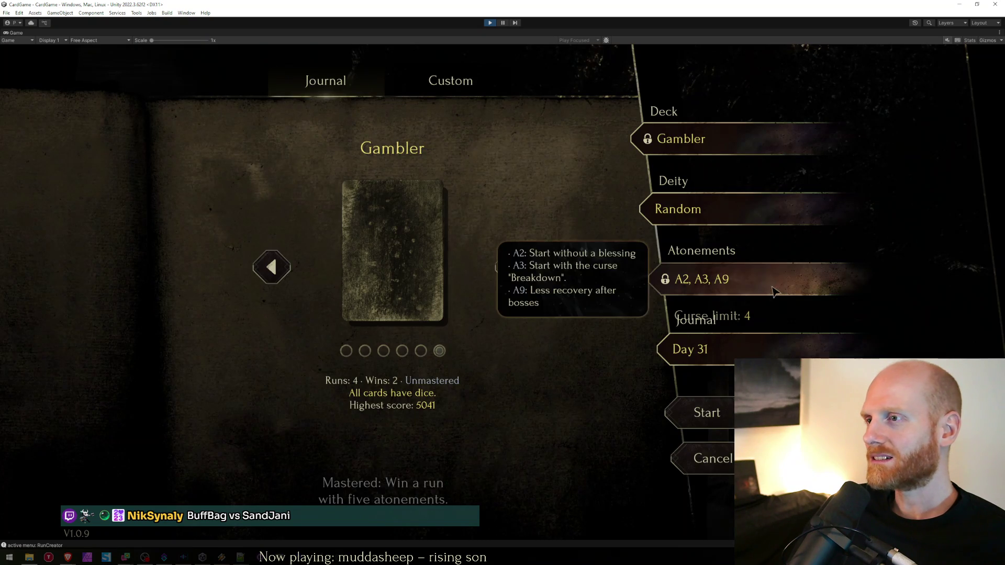
{"action": "left_click", "coordinate": [731, 355]}
{"action": "left_click", "coordinate": [465, 360]}
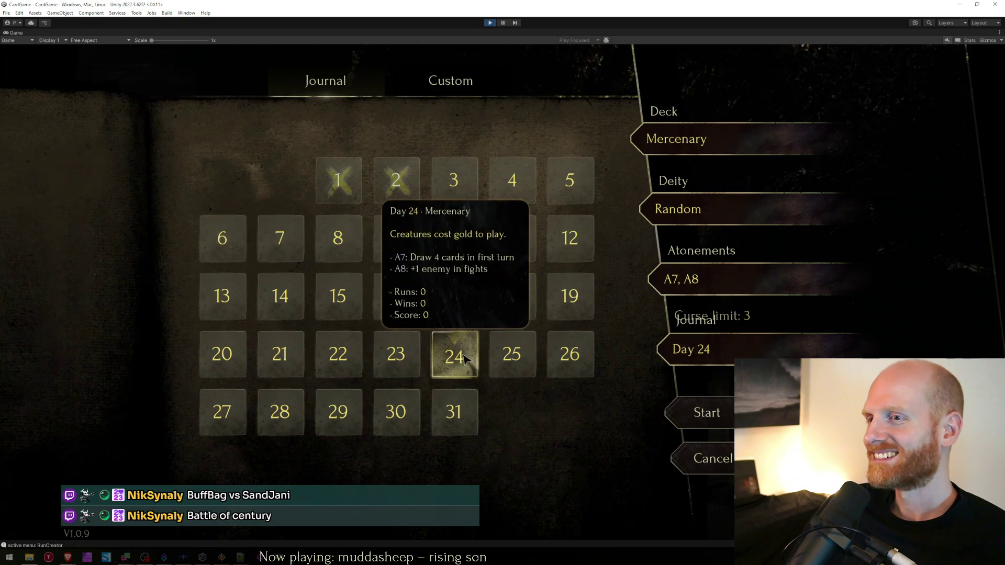
{"action": "left_click", "coordinate": [460, 297]}
{"action": "left_click", "coordinate": [464, 358]}
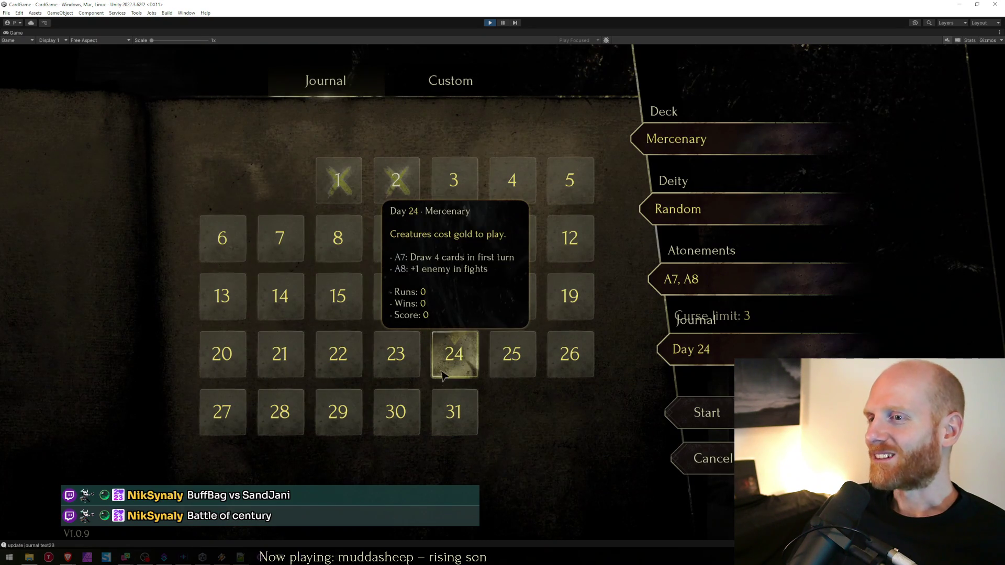
{"action": "left_click", "coordinate": [393, 414]}
{"action": "left_click", "coordinate": [512, 296]}
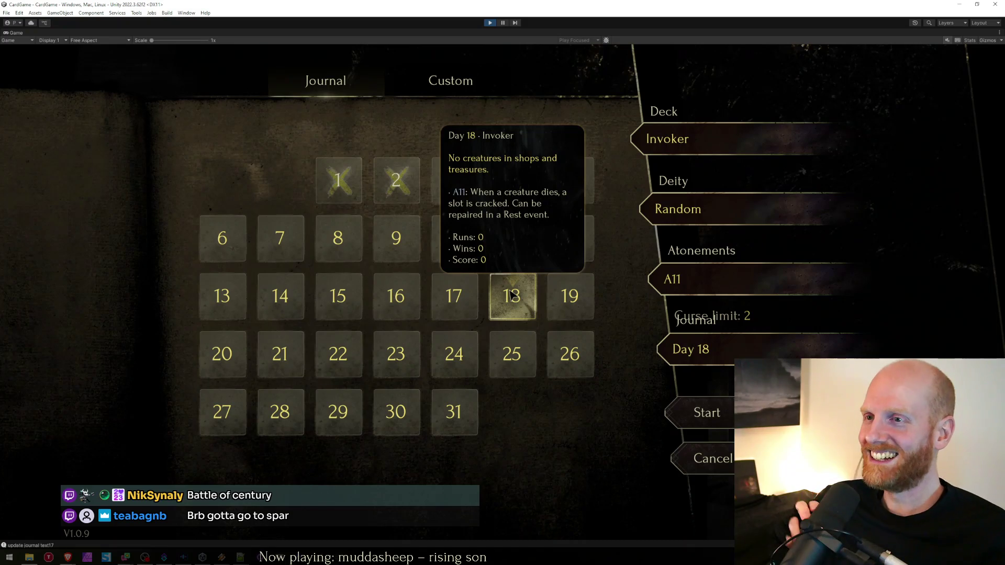
Step: Pick many calendar days in turn (10, 2, 1, 31, 24, 18, 26, 17, 16, 15, 22, 21, 28), ending on 24
{"action": "left_click", "coordinate": [453, 238]}
{"action": "left_click", "coordinate": [396, 180]}
{"action": "left_click", "coordinate": [335, 180]}
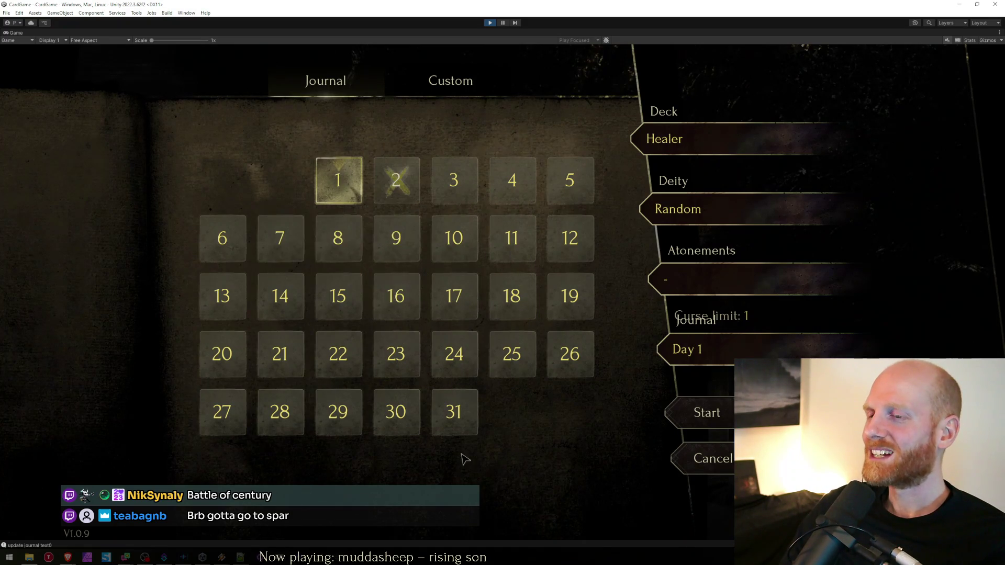
{"action": "left_click", "coordinate": [454, 412]}
{"action": "left_click", "coordinate": [512, 354]}
{"action": "left_click", "coordinate": [454, 354]}
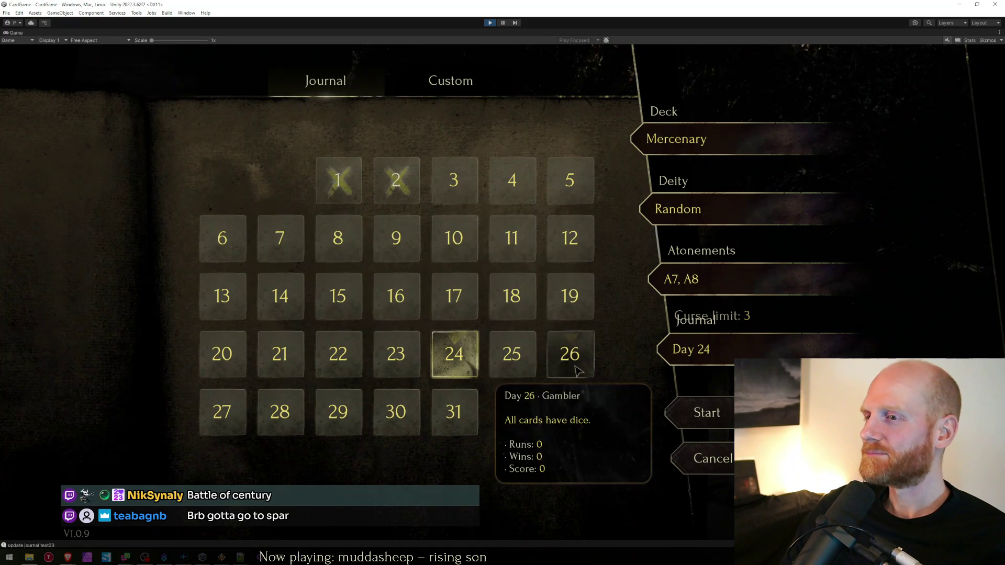
{"action": "left_click", "coordinate": [512, 296]}
{"action": "left_click", "coordinate": [570, 354]}
{"action": "left_click", "coordinate": [505, 285]}
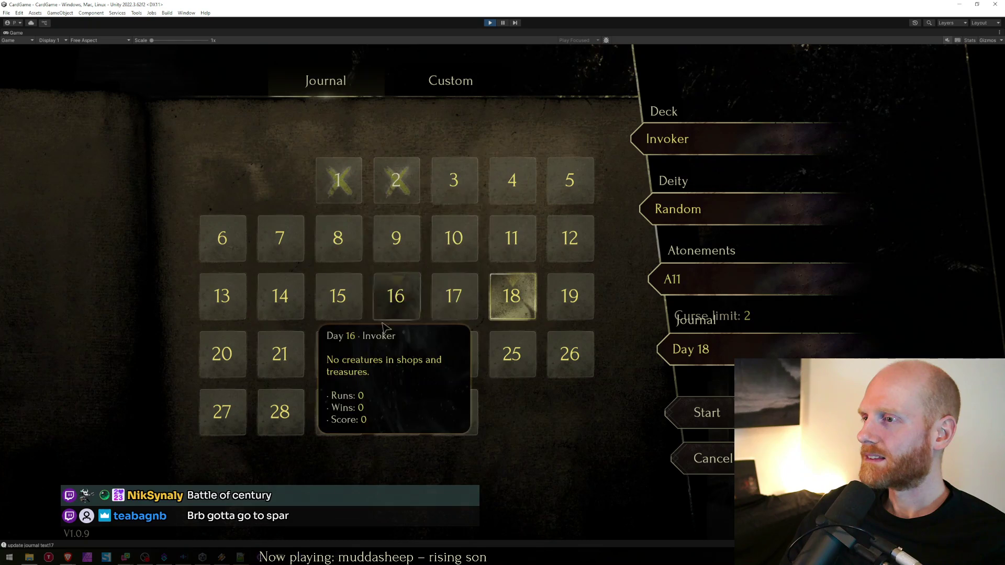
{"action": "left_click", "coordinate": [454, 295]}
{"action": "left_click", "coordinate": [453, 238]}
{"action": "left_click", "coordinate": [379, 311]}
{"action": "left_click", "coordinate": [337, 301]}
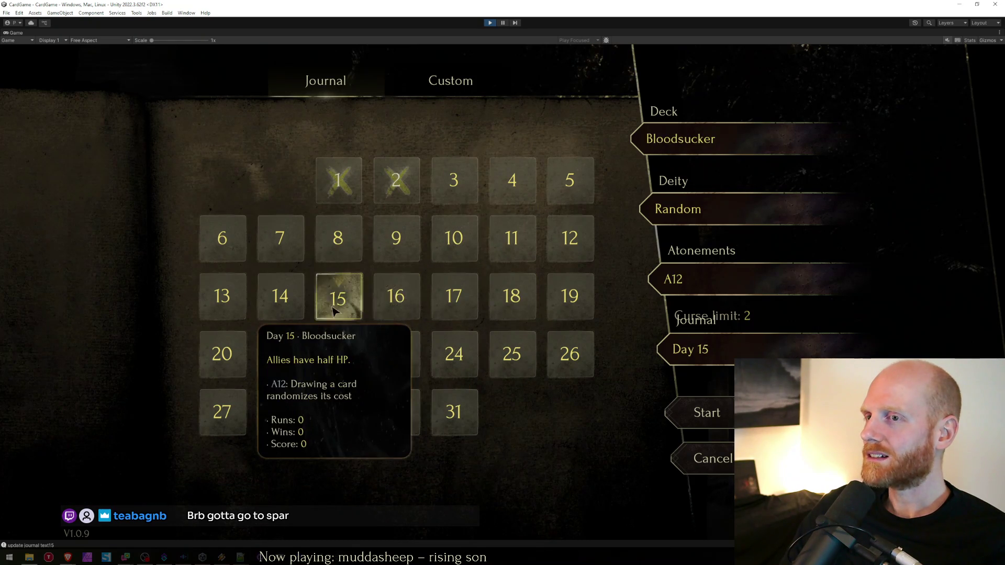
{"action": "left_click", "coordinate": [337, 353]}
{"action": "left_click", "coordinate": [280, 354]}
{"action": "left_click", "coordinate": [280, 412]}
{"action": "left_click", "coordinate": [564, 366]}
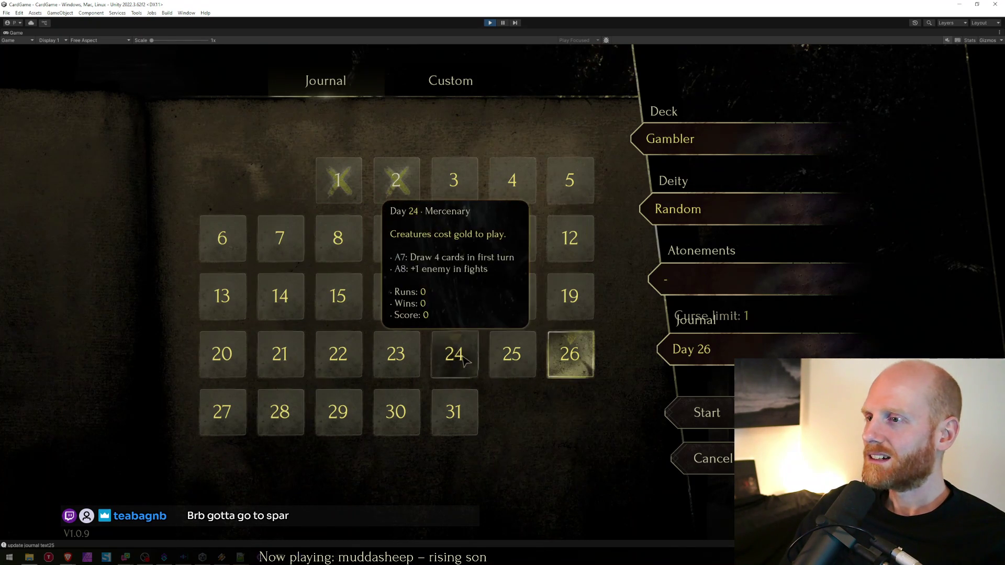
{"action": "left_click", "coordinate": [454, 354]}
Step: Switch between deck and day views and page forward through decks to the Gambler
{"action": "left_click", "coordinate": [693, 133]}
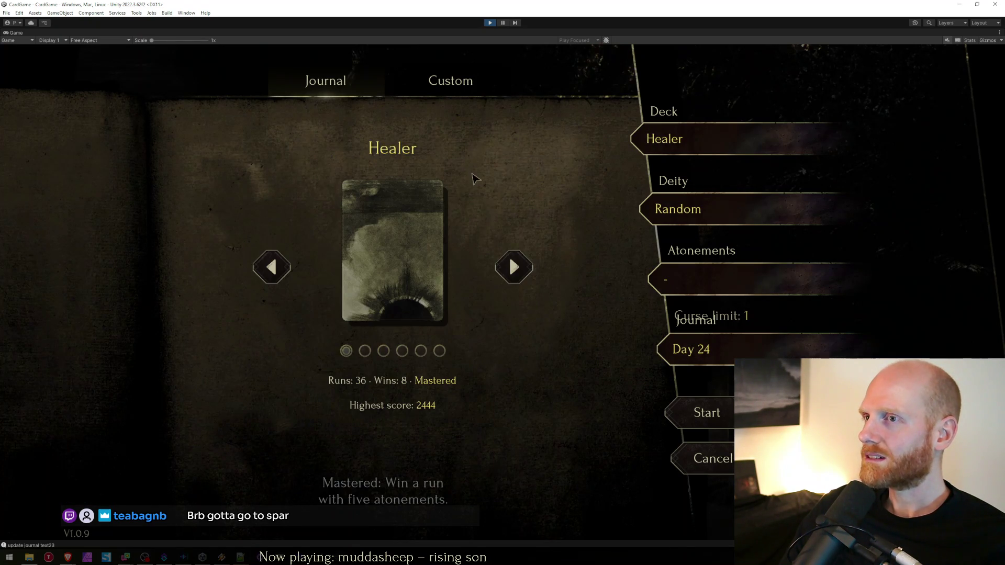
{"action": "left_click", "coordinate": [693, 350]}
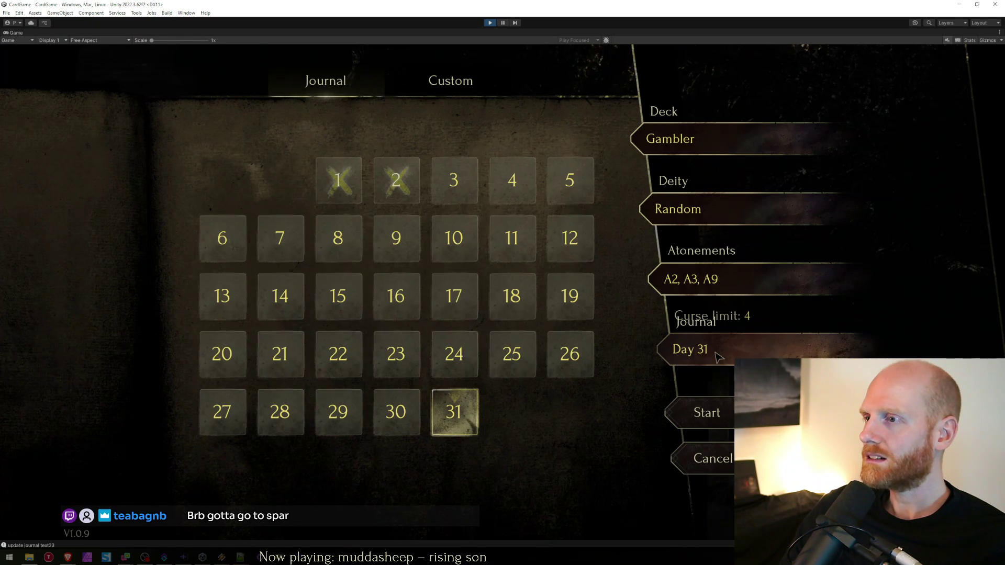
{"action": "left_click", "coordinate": [708, 144]}
{"action": "left_click", "coordinate": [513, 267]}
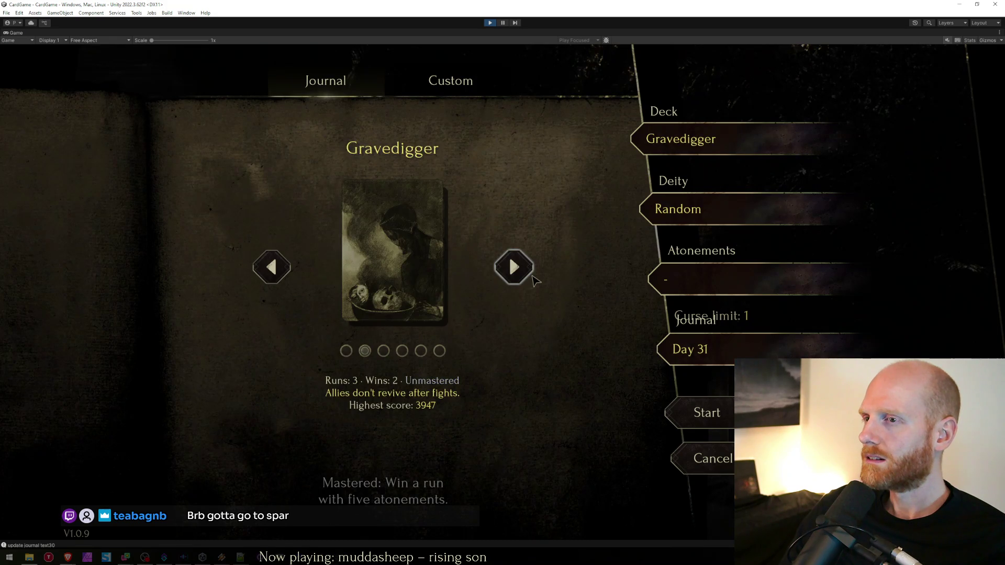
{"action": "left_click", "coordinate": [514, 267]}
{"action": "left_click", "coordinate": [514, 267]}
{"action": "left_click", "coordinate": [513, 267]}
{"action": "left_click", "coordinate": [513, 267]}
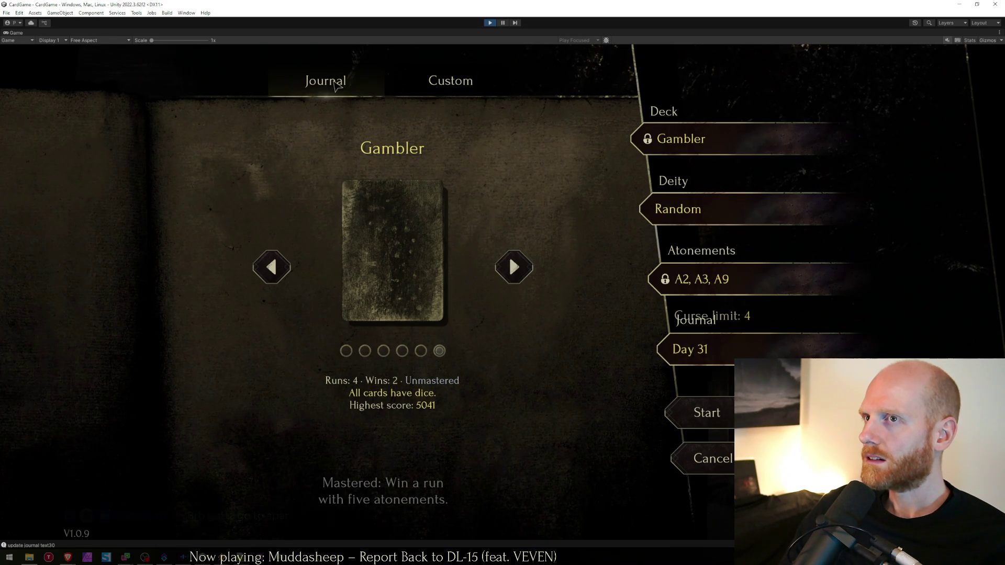
{"action": "left_click", "coordinate": [701, 348]}
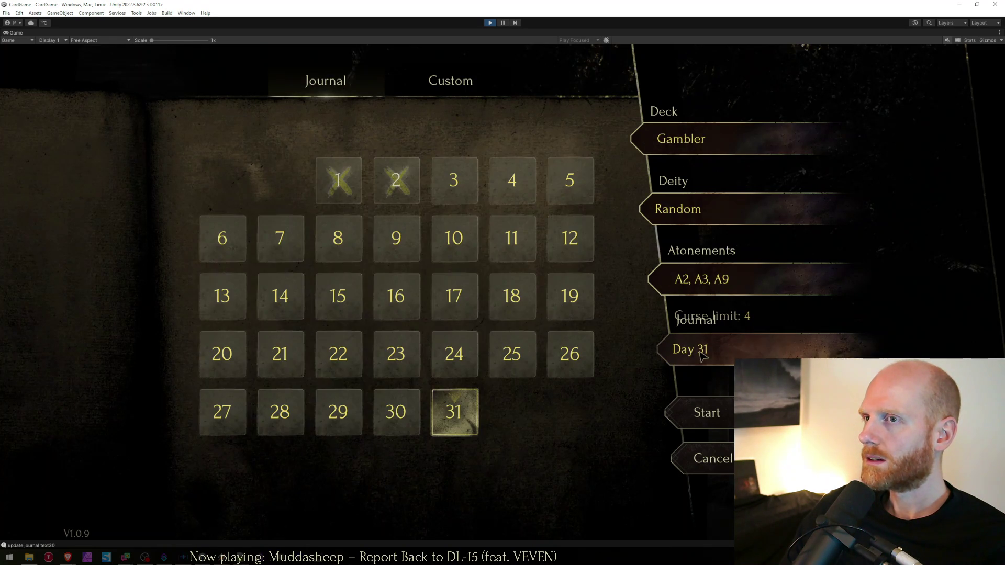
Step: Page back three decks, then select Day 1 to load the Healer deck
{"action": "left_click", "coordinate": [685, 140]}
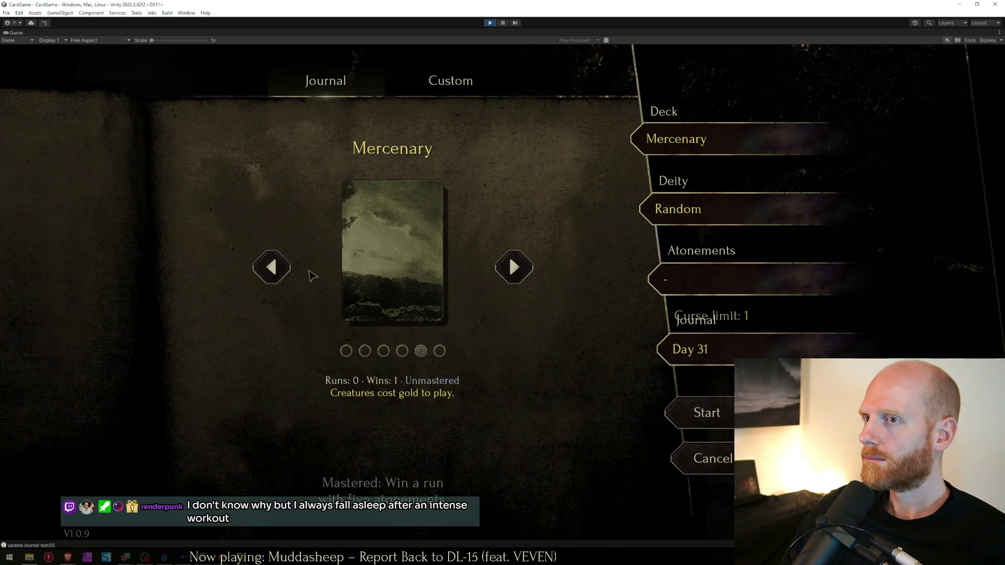
{"action": "left_click", "coordinate": [271, 268]}
{"action": "left_click", "coordinate": [271, 268]}
{"action": "left_click", "coordinate": [272, 268]}
{"action": "left_click", "coordinate": [271, 268]}
{"action": "left_click", "coordinate": [675, 349]}
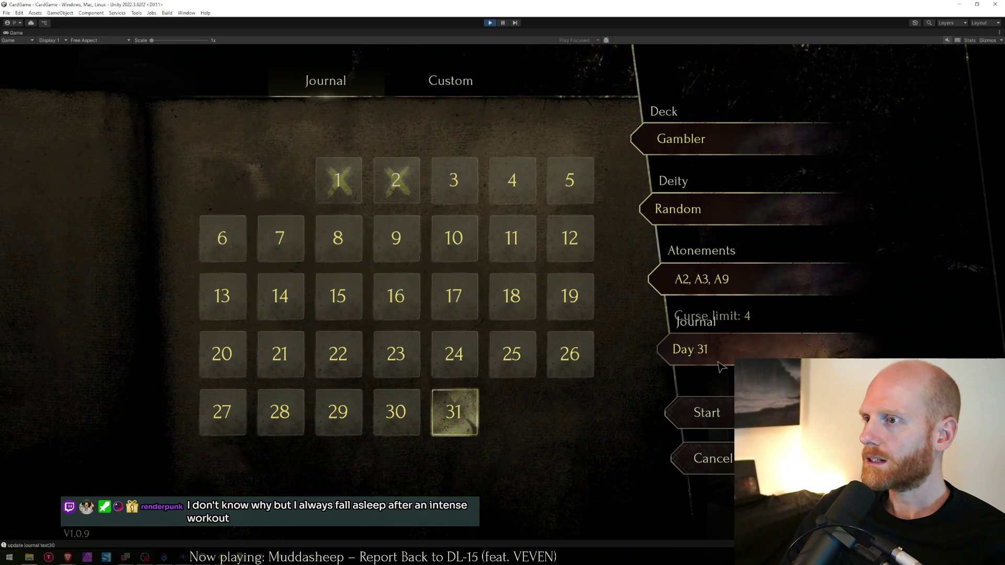
{"action": "left_click", "coordinate": [338, 183]}
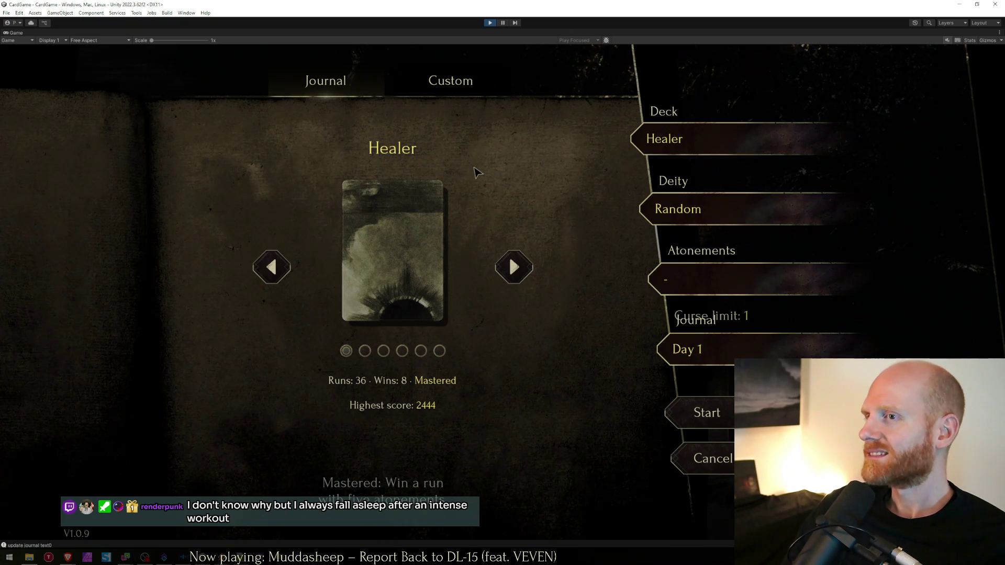
Step: Toggle Custom and Journal setups, pick days 18 and 17, and return to the deck view
{"action": "left_click", "coordinate": [439, 84]}
{"action": "left_click", "coordinate": [323, 83]}
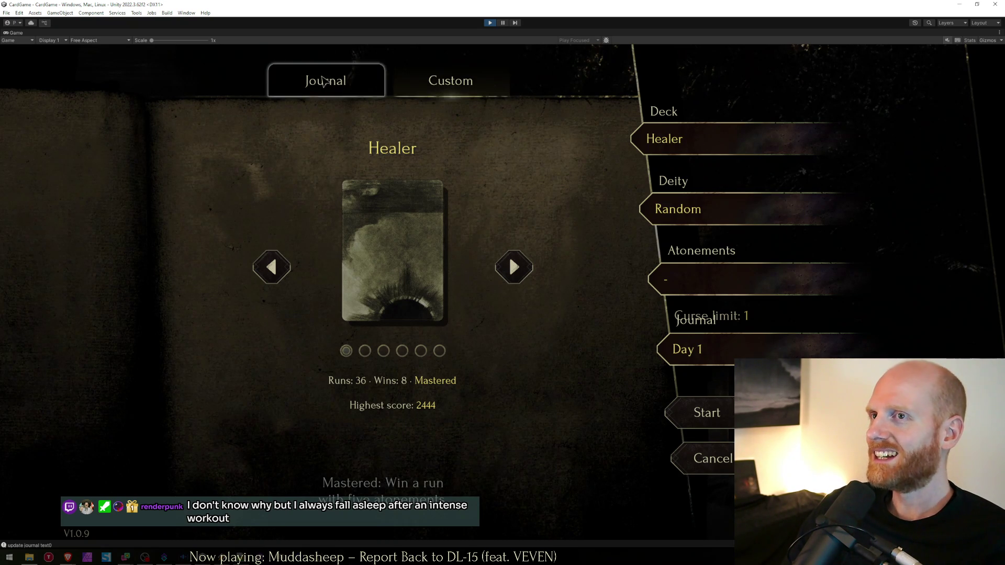
{"action": "left_click", "coordinate": [707, 349]}
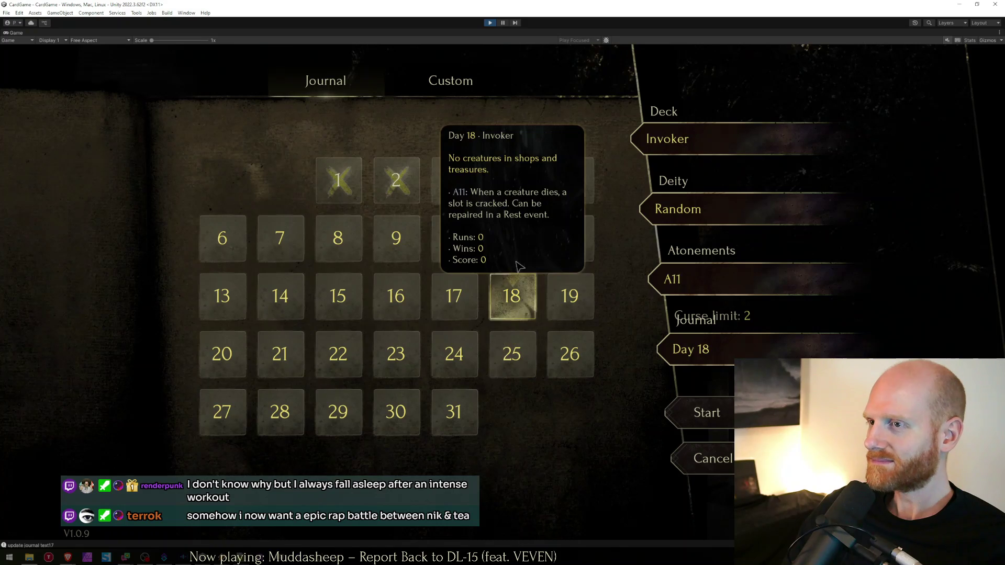
{"action": "left_click", "coordinate": [520, 307]}
{"action": "left_click", "coordinate": [457, 303]}
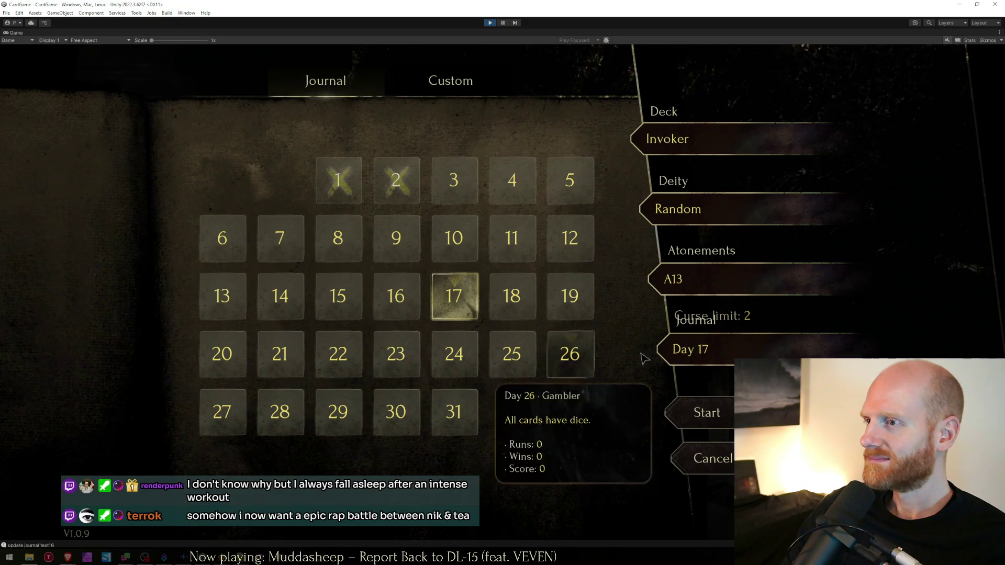
{"action": "left_click", "coordinate": [678, 356]}
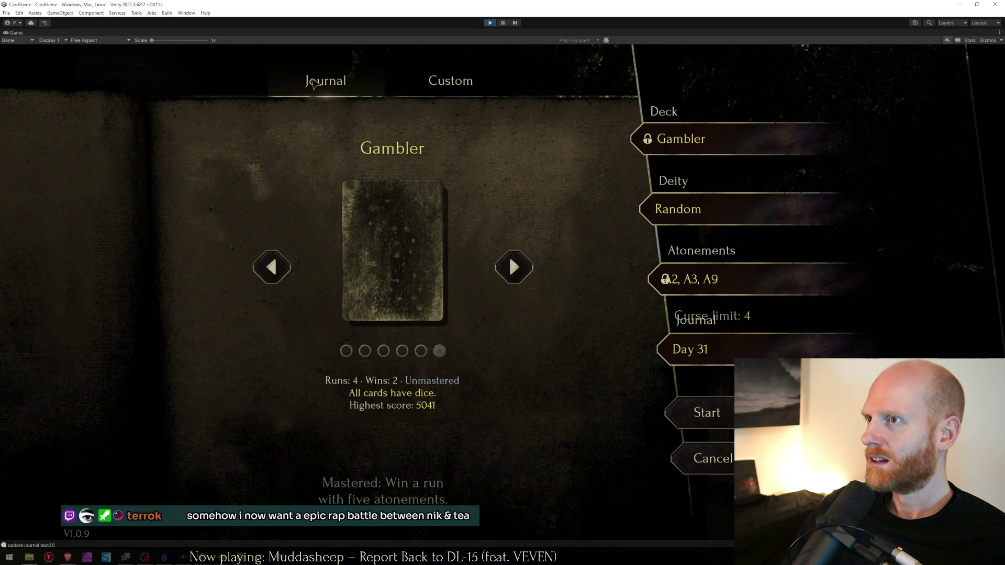
Step: Select days 31, 15, 23, 9, 17 and 23 in the calendar
{"action": "mouse_move", "coordinate": [690, 288]}
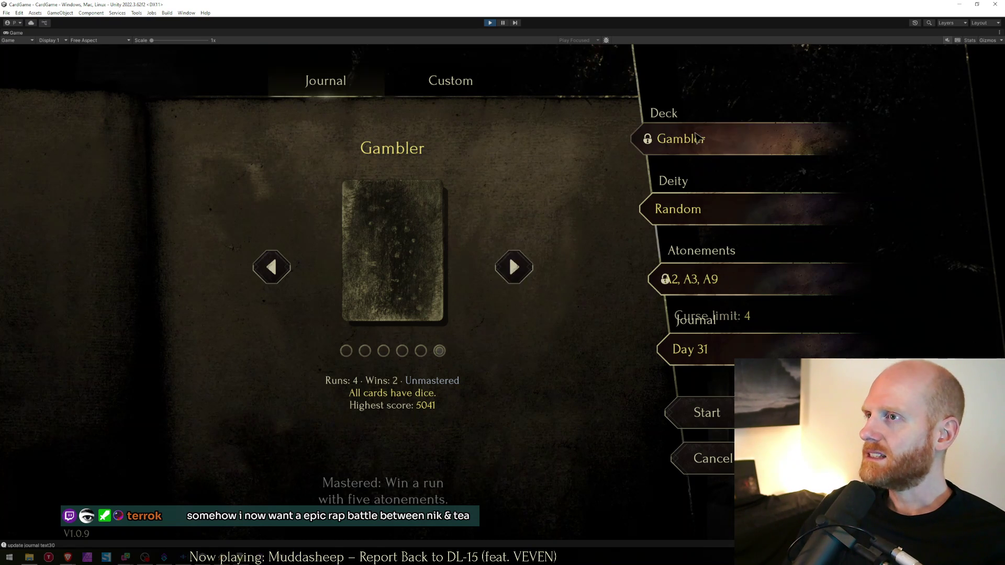
{"action": "mouse_move", "coordinate": [437, 311]}
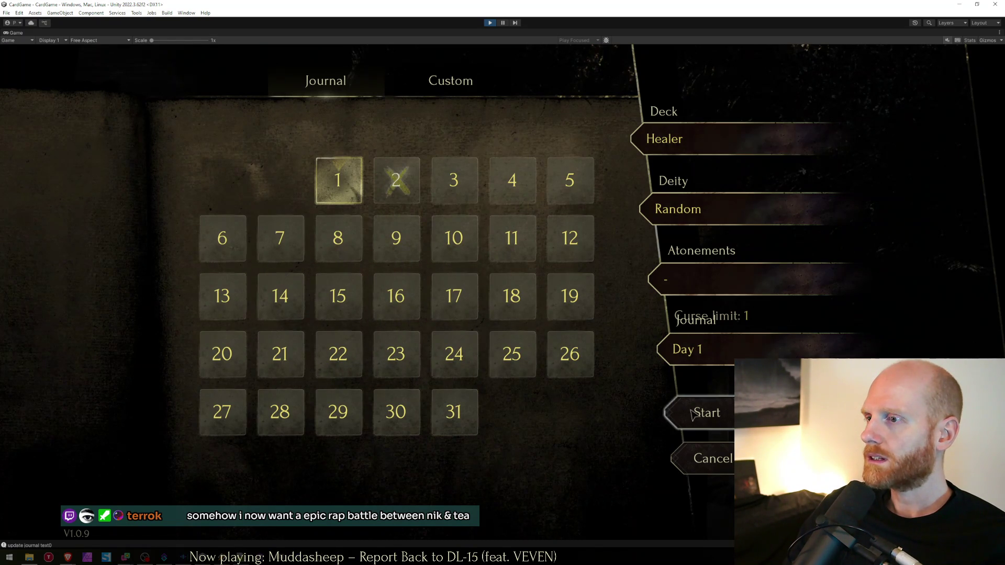
{"action": "left_click", "coordinate": [457, 422]}
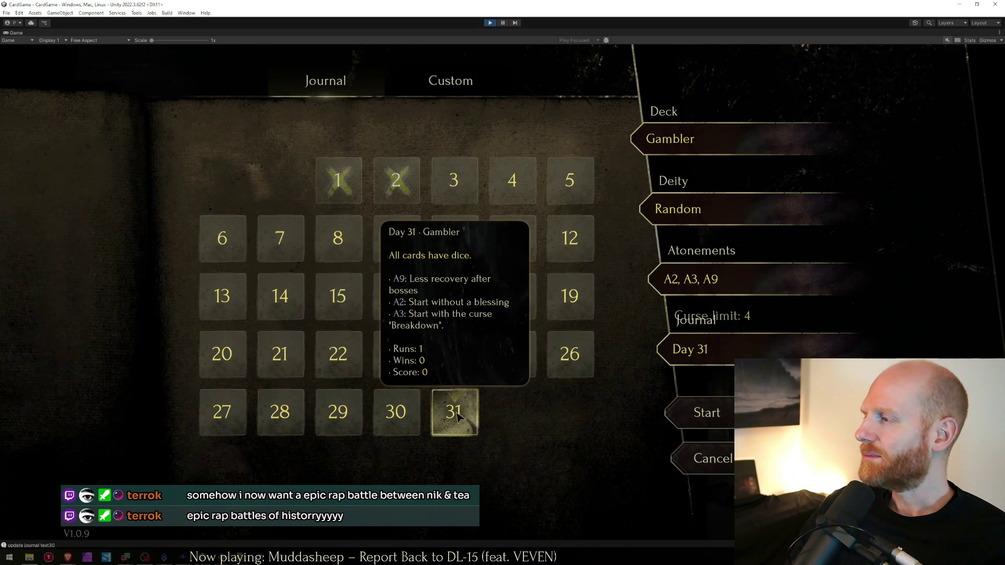
{"action": "left_click", "coordinate": [339, 298]}
{"action": "left_click", "coordinate": [401, 363]}
{"action": "left_click", "coordinate": [396, 240]}
{"action": "left_click", "coordinate": [450, 293]}
{"action": "left_click", "coordinate": [396, 354]}
Step: Pick days 29, 23, 17, 9, 15 (Bloodsucker, A12) and 16 (Invoker), then exit to the title screen
{"action": "left_click", "coordinate": [343, 401]}
{"action": "left_click", "coordinate": [396, 354]}
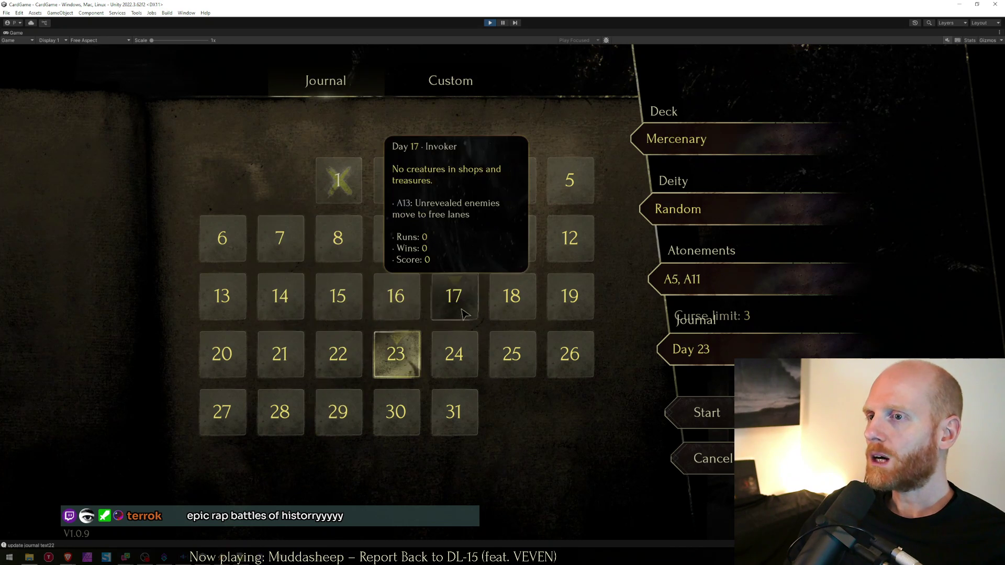
{"action": "left_click", "coordinate": [453, 296]}
{"action": "left_click", "coordinate": [396, 239]}
{"action": "left_click", "coordinate": [354, 299]}
{"action": "left_click", "coordinate": [396, 295]}
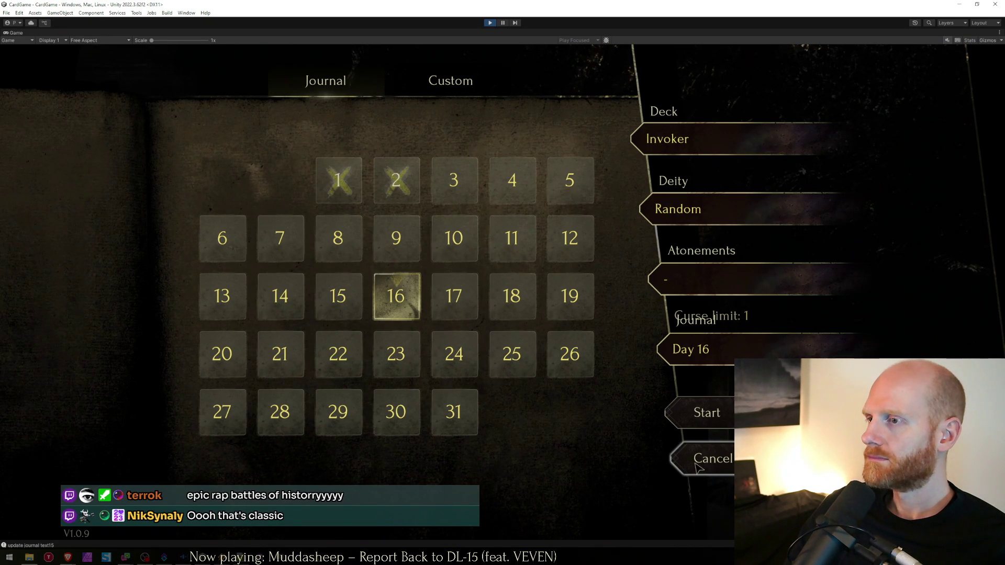
{"action": "left_click", "coordinate": [444, 74]}
{"action": "key", "text": "Escape"}
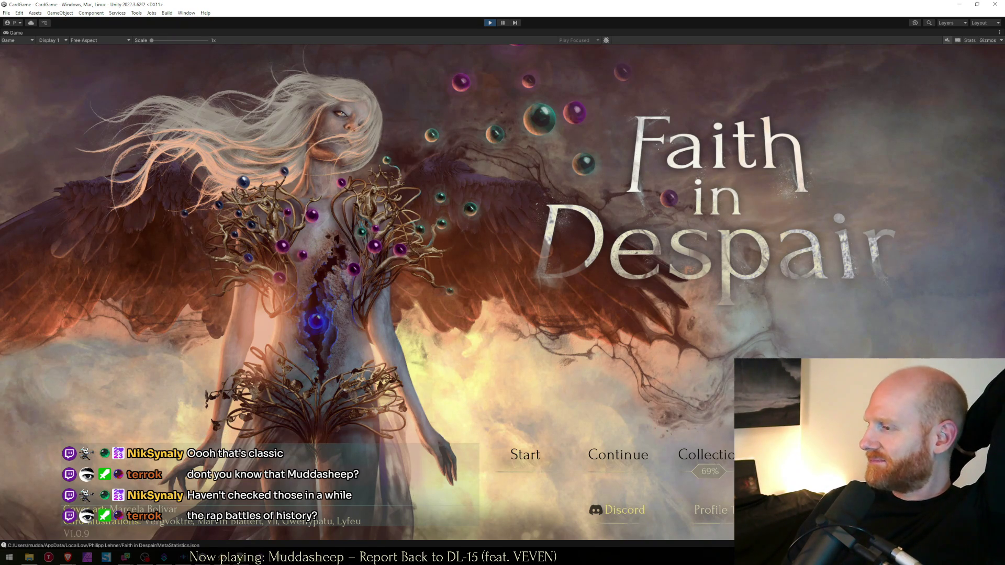
Step: Continue the saved run and resolve a hex-map event by picking a reward
{"action": "left_click", "coordinate": [618, 472]}
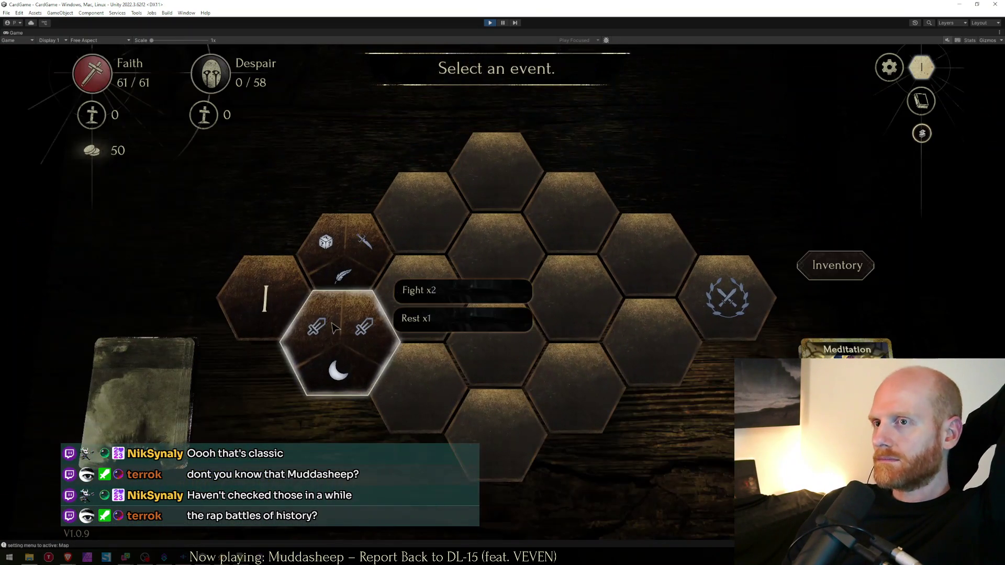
{"action": "left_click", "coordinate": [335, 319]}
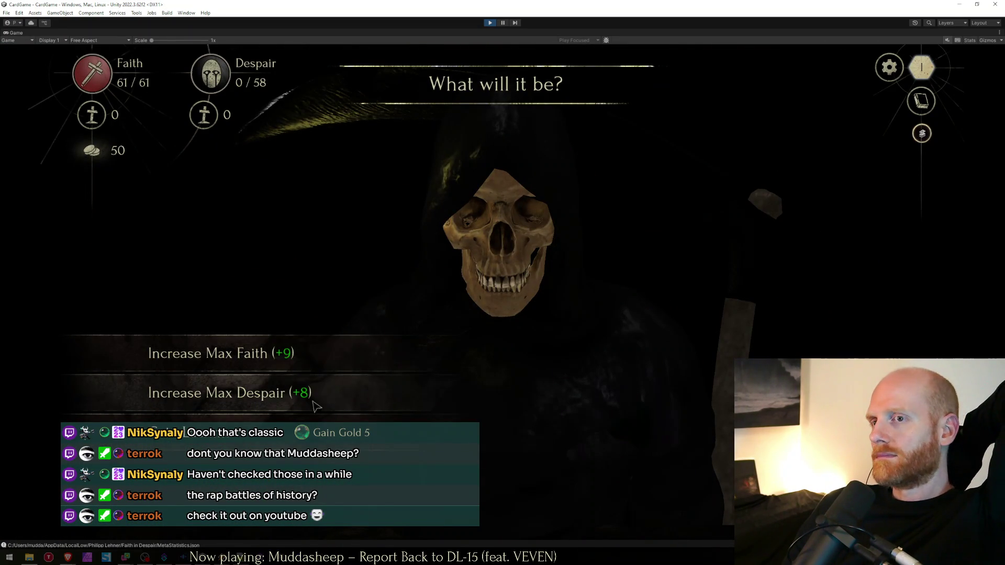
{"action": "mouse_move", "coordinate": [256, 438]}
{"action": "left_click", "coordinate": [314, 432]}
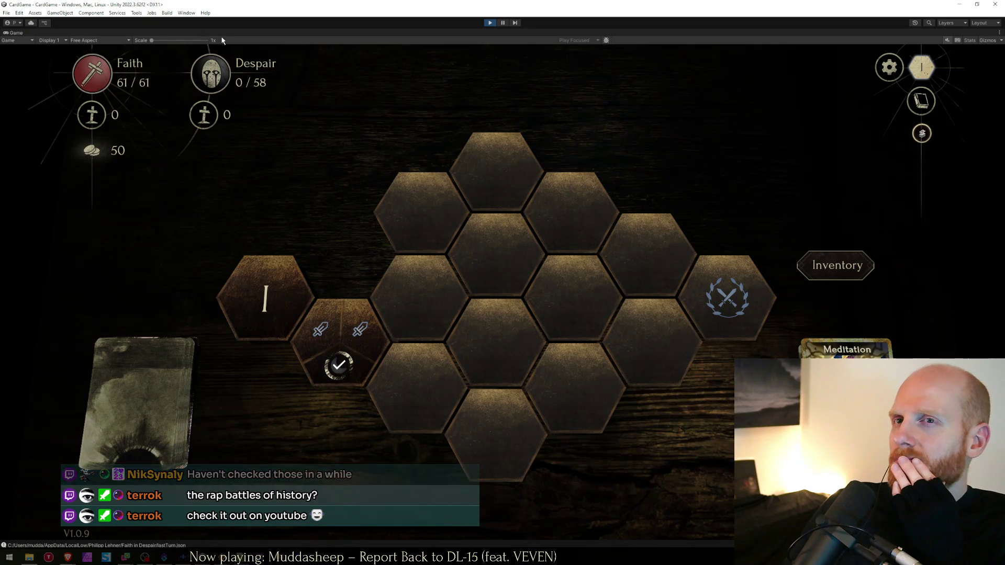
{"action": "key", "text": "shift+space"}
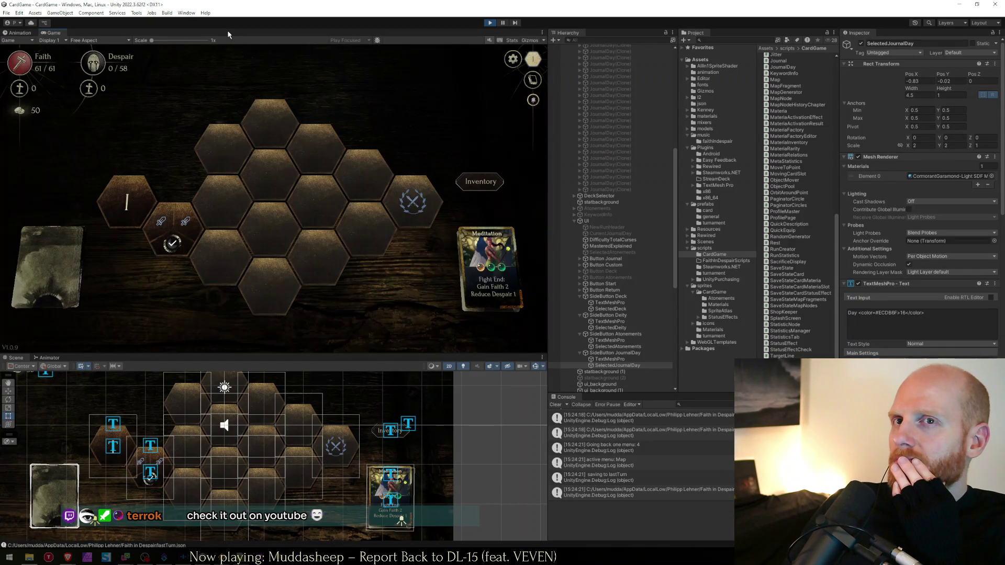
{"action": "key", "text": "shift+space"}
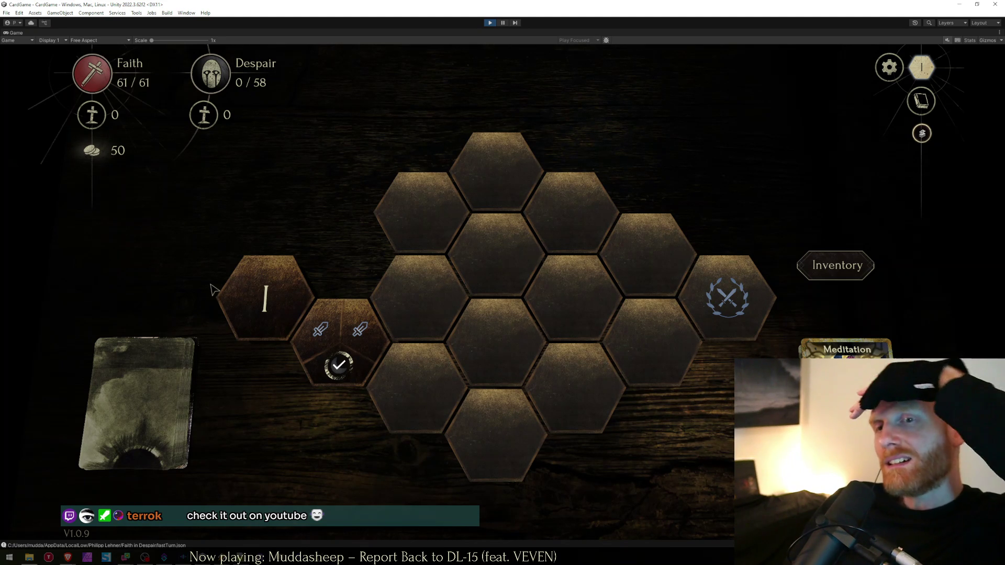
Step: Check the card inventory, then quit to the title screen from the pause menu
{"action": "left_click", "coordinate": [836, 265]}
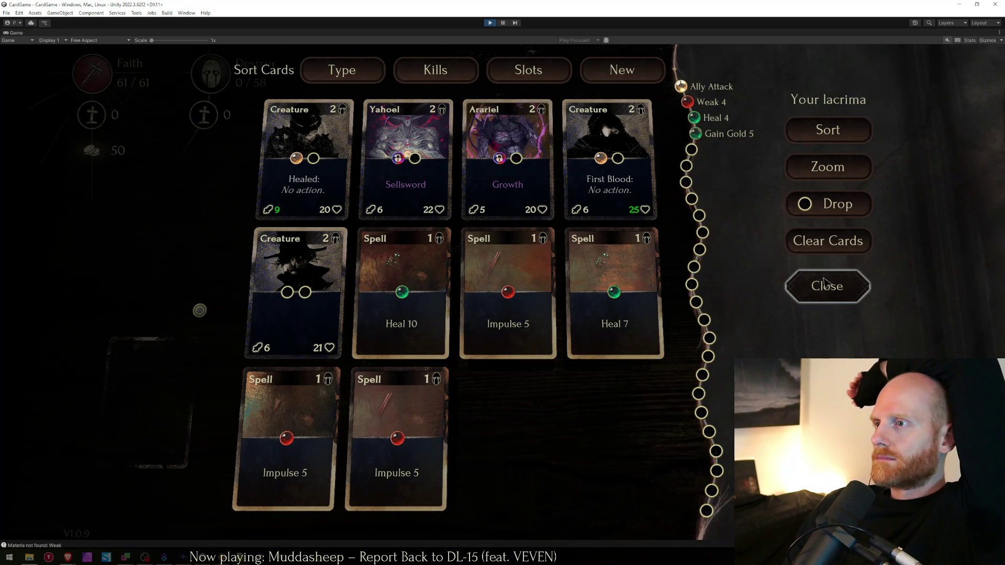
{"action": "left_click", "coordinate": [827, 285]}
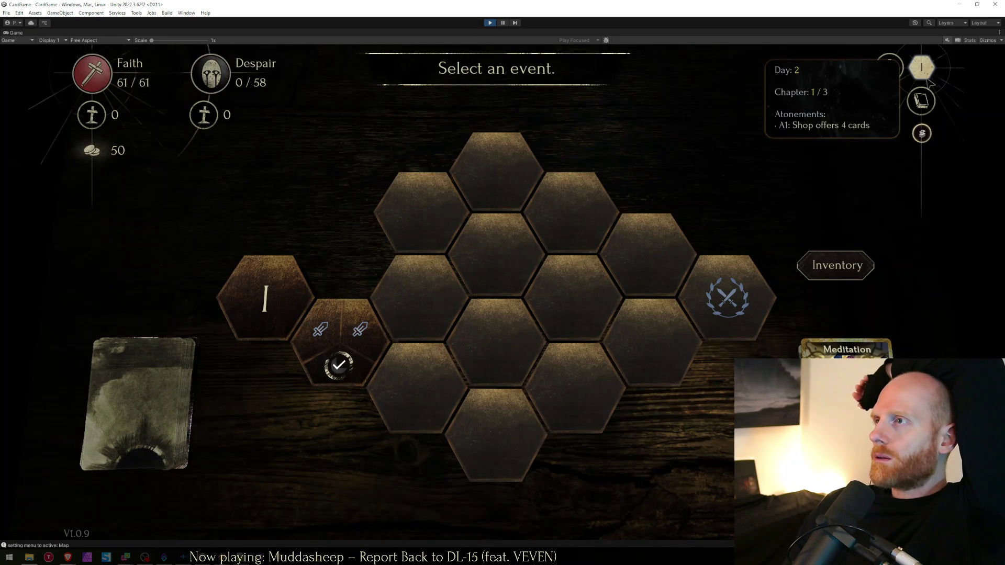
{"action": "left_click", "coordinate": [889, 67]}
{"action": "left_click", "coordinate": [571, 283]}
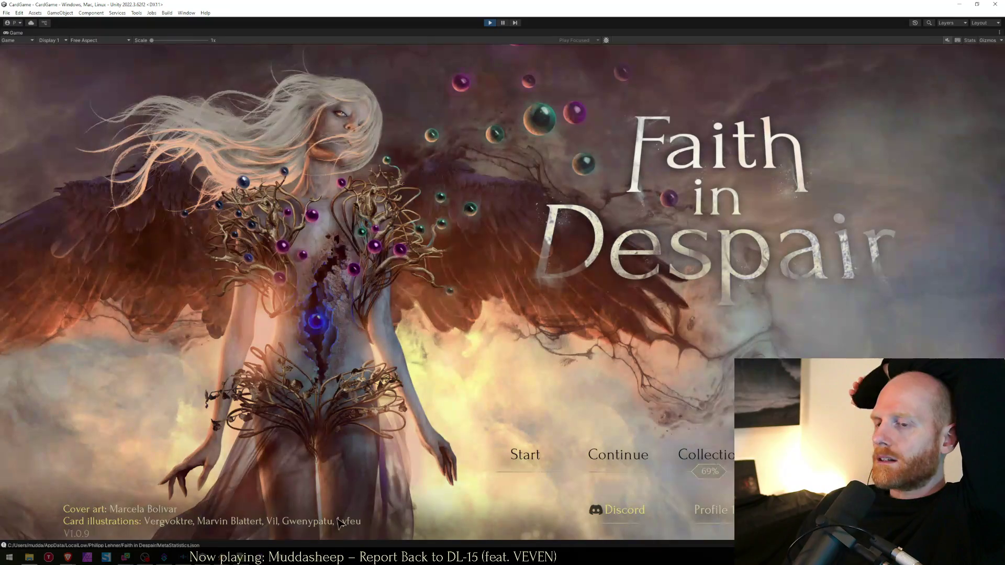
Step: In the worksheet, mark the 'add new Day button' item done with an X
{"action": "key", "text": "alt+Tab"}
{"action": "left_click", "coordinate": [436, 238]}
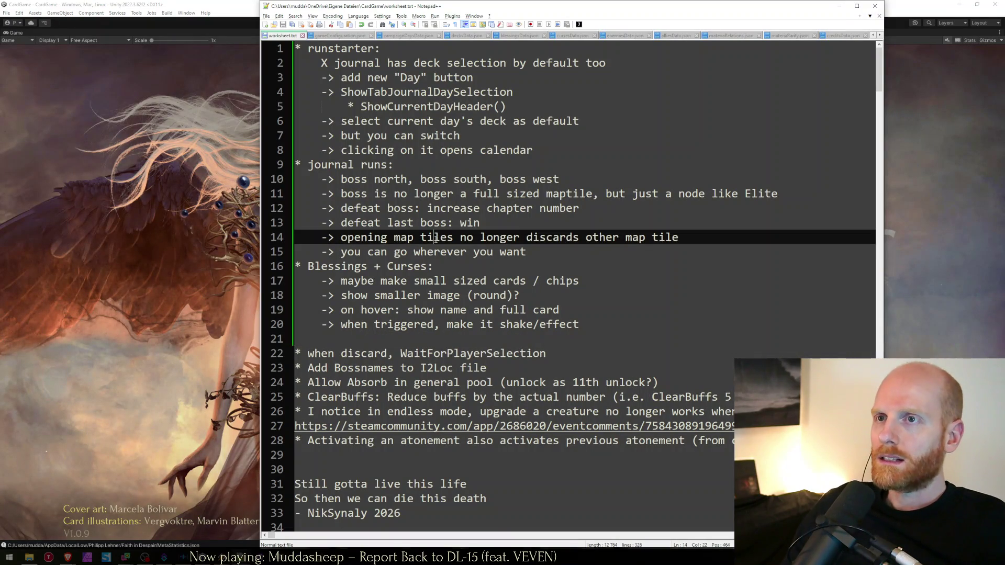
{"action": "key", "text": "ctrl+Home"}
{"action": "key", "text": "Down"}
{"action": "key", "text": "Down"}
{"action": "key", "text": "Down"}
{"action": "key", "text": "Up"}
{"action": "key", "text": "shift+Right"}
{"action": "key", "text": "shift+Right"}
{"action": "type", "text": "X"}
{"action": "key", "text": "Down"}
Step: Check off ShowTabJournalDaySelection with an X and return to the game's run setup
{"action": "key", "text": "shift+Right"}
{"action": "type", "text": "X"}
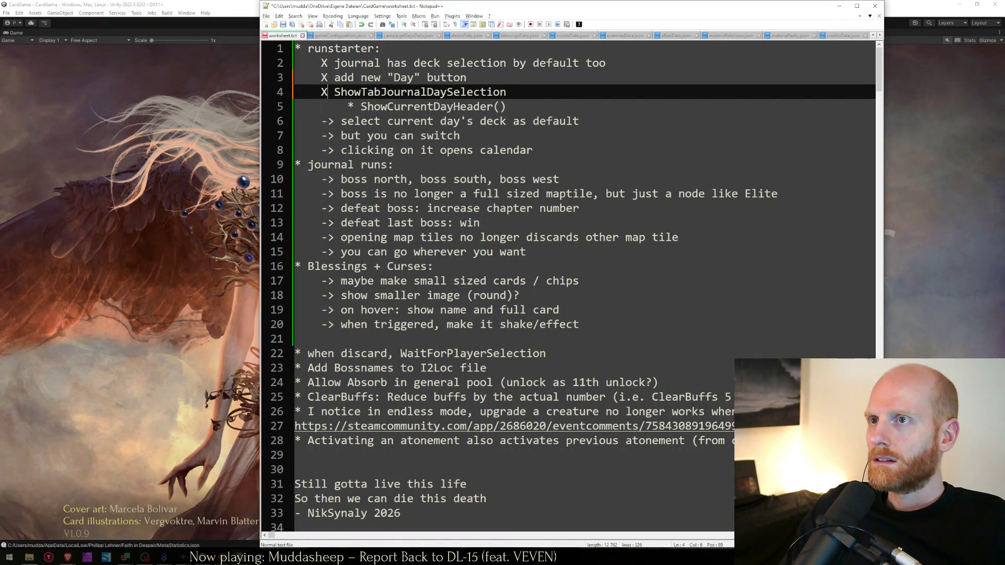
{"action": "key", "text": "Down"}
{"action": "key", "text": "End"}
{"action": "key", "text": "shift+Home"}
{"action": "key", "text": "shift+Home"}
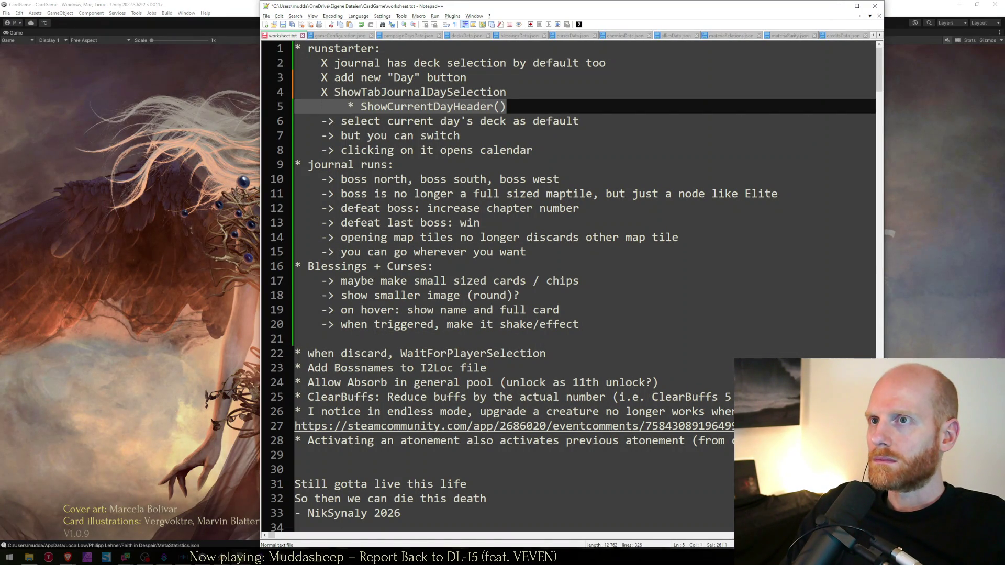
{"action": "key", "text": "alt+Tab"}
{"action": "left_click", "coordinate": [508, 474]}
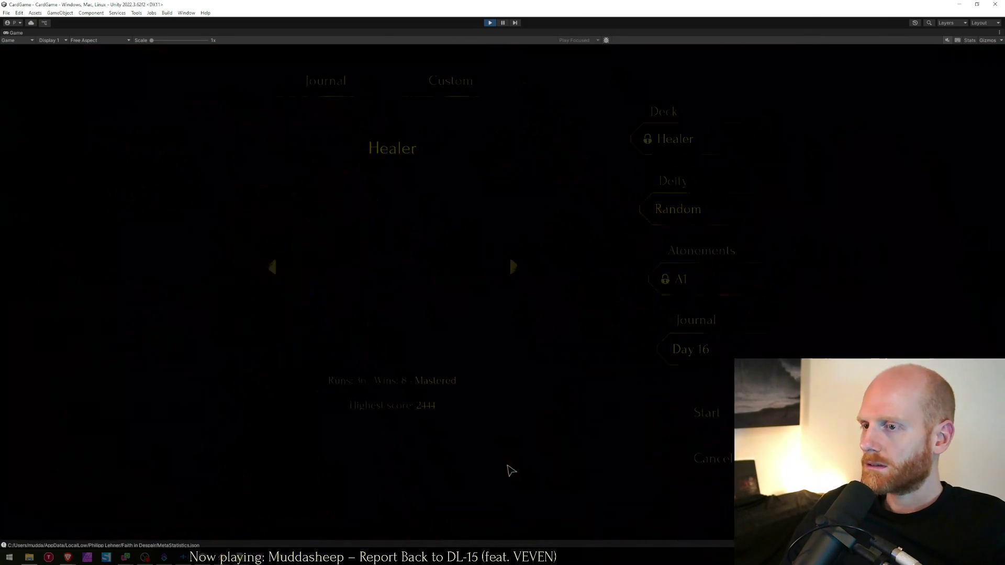
Step: Pick Days 31, 1, 3, 1, 16 and 15 in the journal calendar, checking the deck preview
{"action": "left_click", "coordinate": [691, 350]}
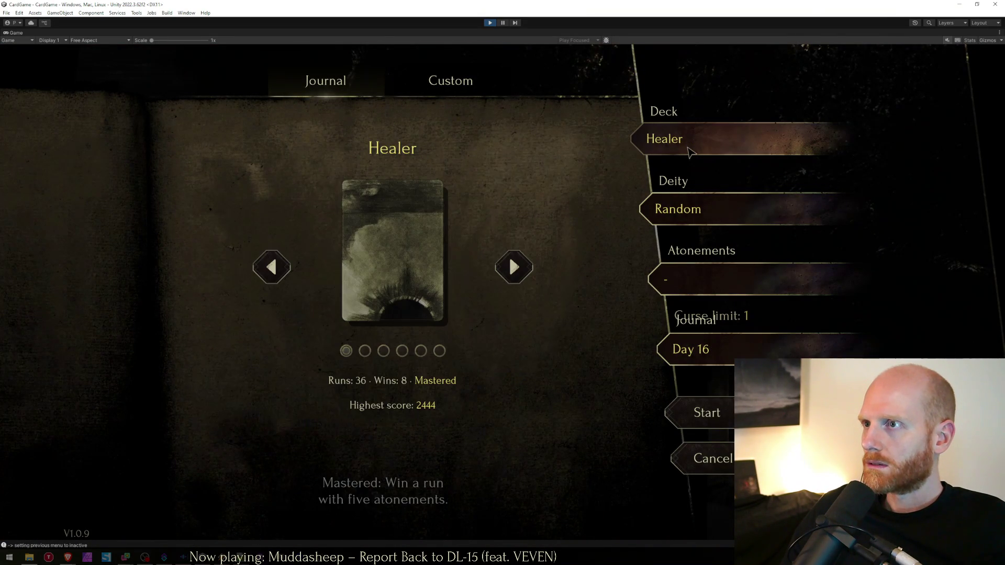
{"action": "left_click", "coordinate": [675, 346]}
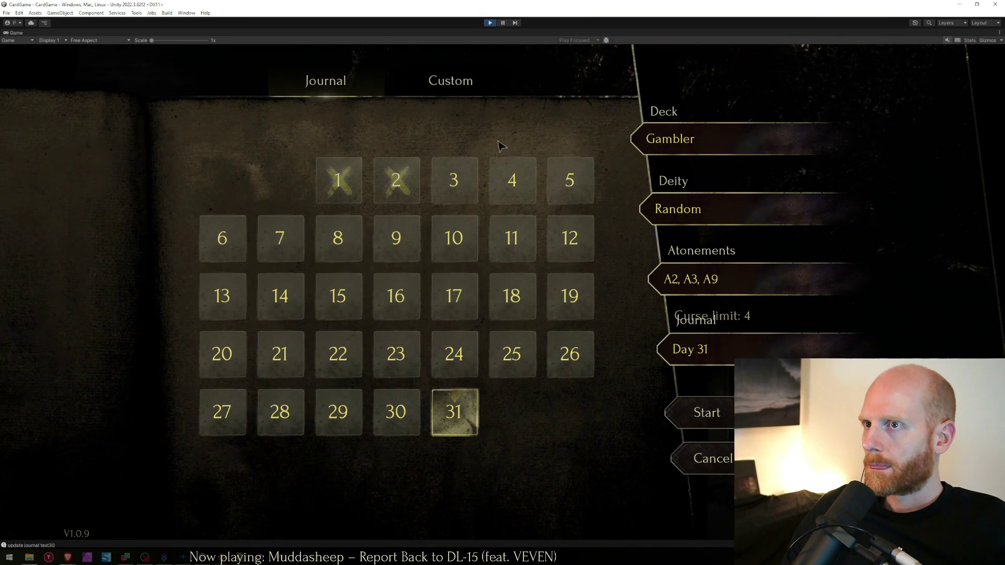
{"action": "left_click", "coordinate": [337, 176]}
{"action": "left_click", "coordinate": [462, 197]}
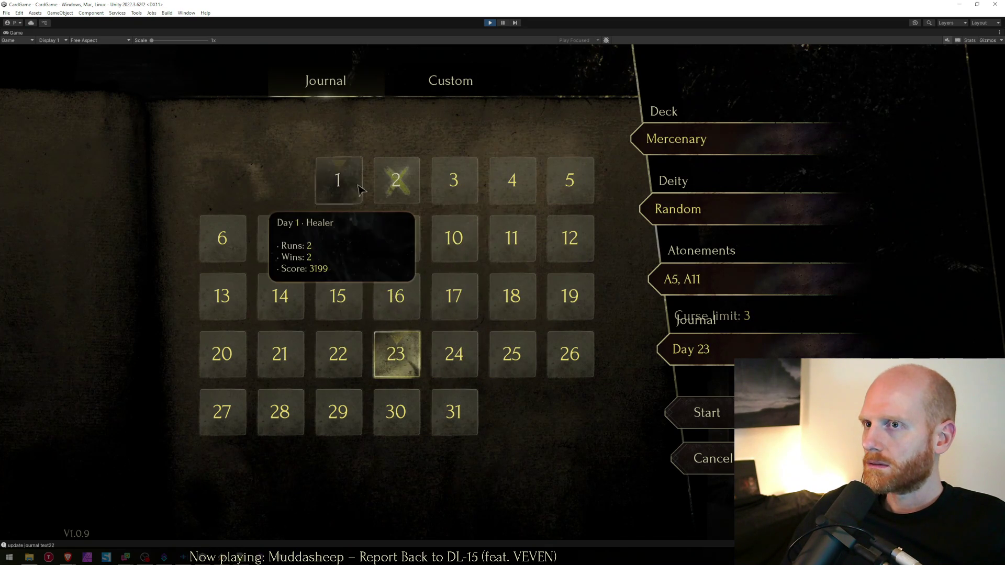
{"action": "left_click", "coordinate": [339, 182]}
{"action": "left_click", "coordinate": [688, 147]}
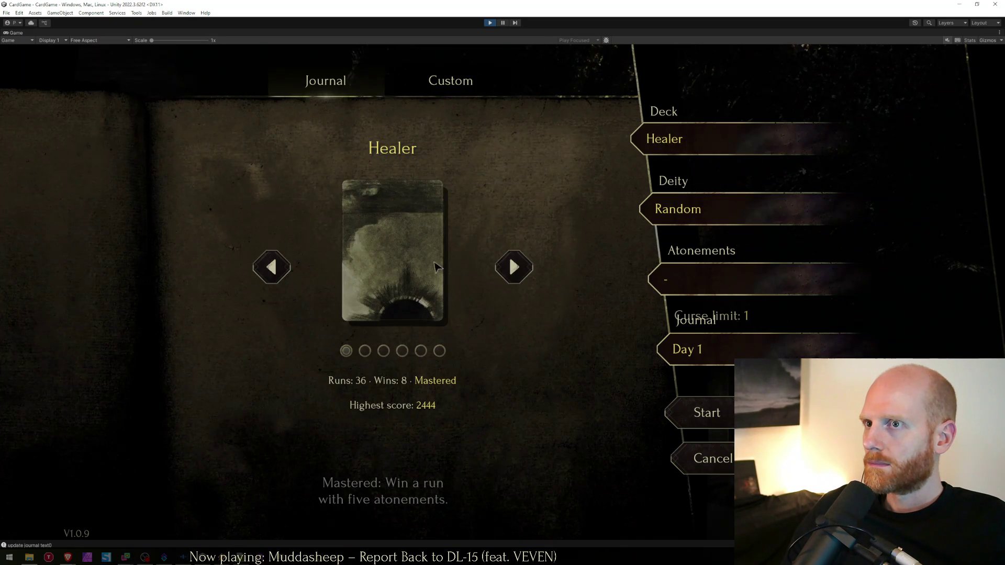
{"action": "left_click", "coordinate": [704, 360]}
{"action": "left_click", "coordinate": [400, 303]}
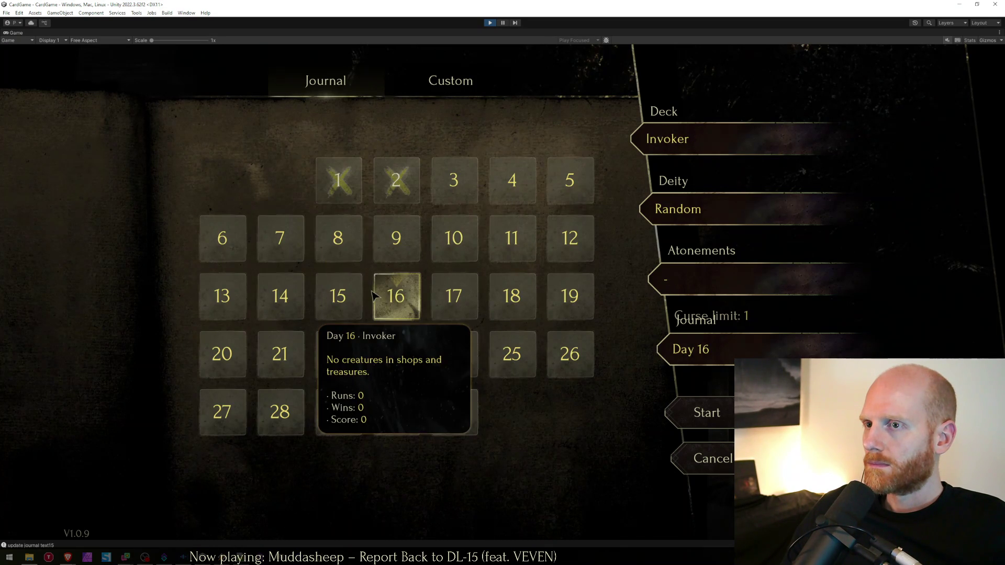
{"action": "left_click", "coordinate": [345, 306]}
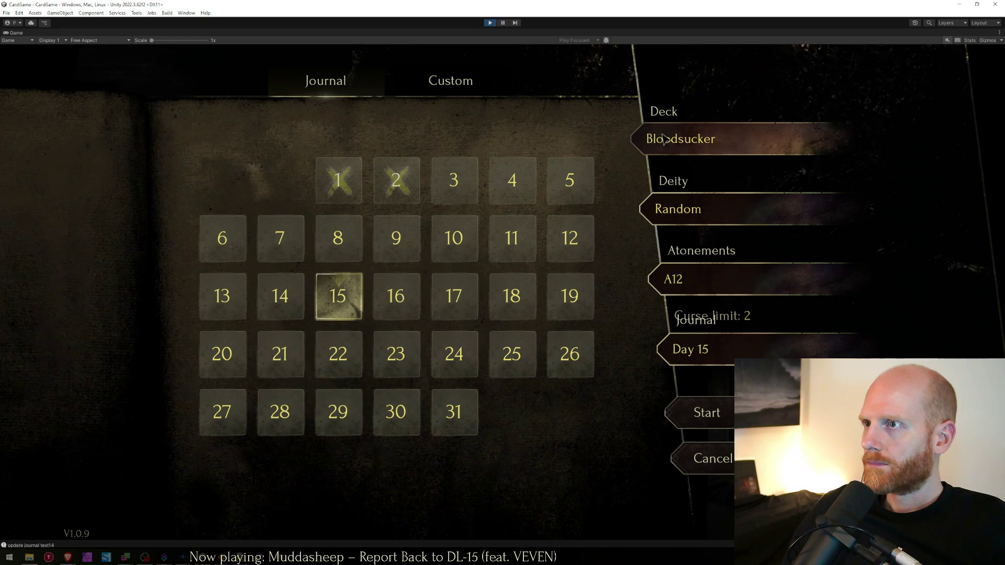
{"action": "left_click", "coordinate": [664, 140]}
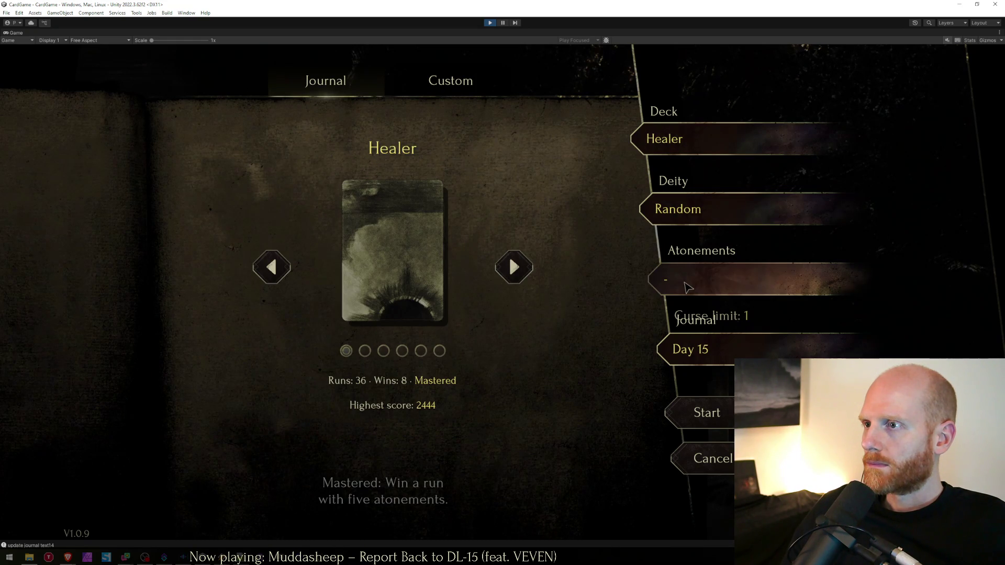
Step: Compare atonements and deck for Days 9, 17 and 24, finishing on Day 24
{"action": "left_click", "coordinate": [681, 279]}
{"action": "left_click", "coordinate": [304, 356]}
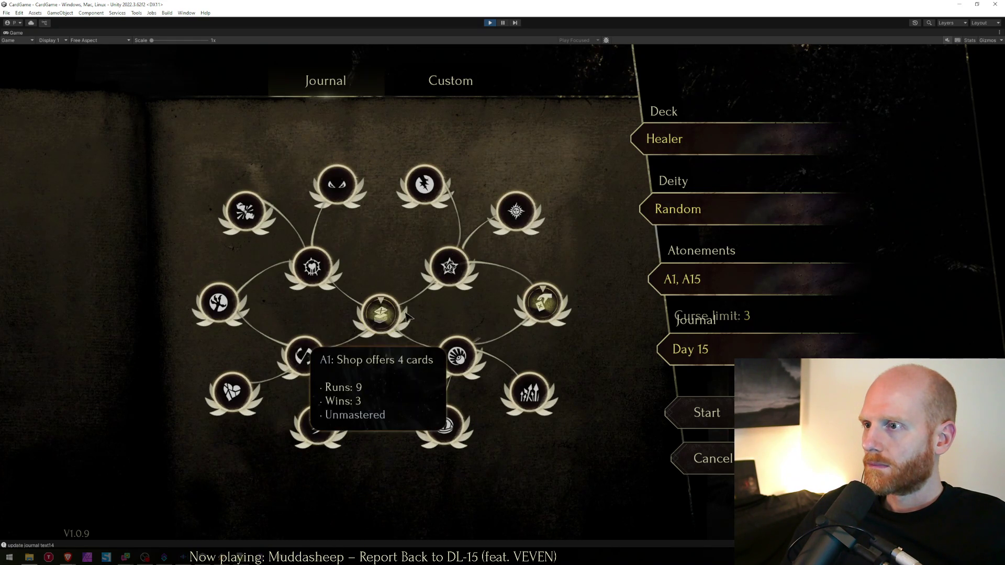
{"action": "left_click", "coordinate": [690, 349]}
{"action": "left_click", "coordinate": [396, 238]}
{"action": "left_click", "coordinate": [442, 309]}
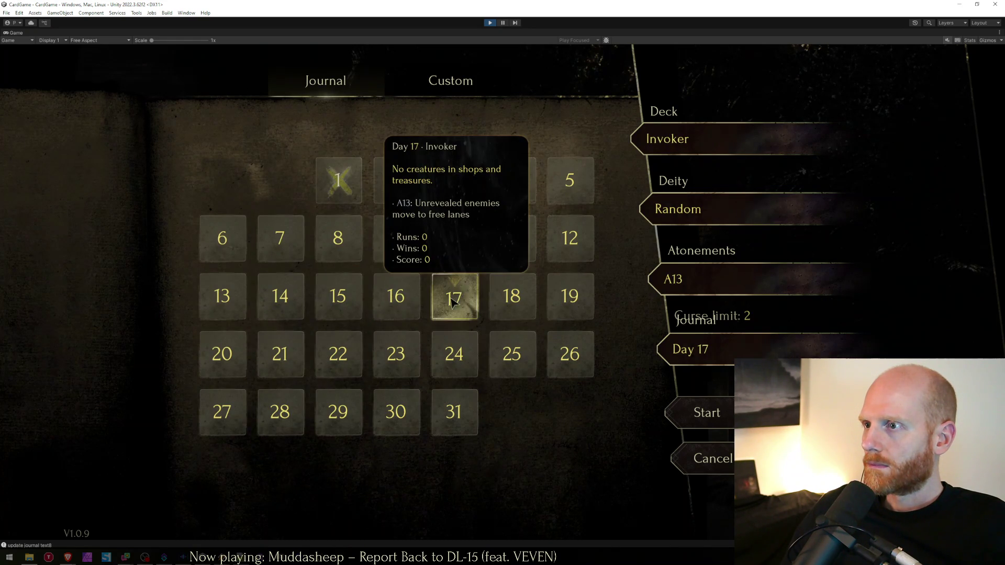
{"action": "left_click", "coordinate": [454, 357]}
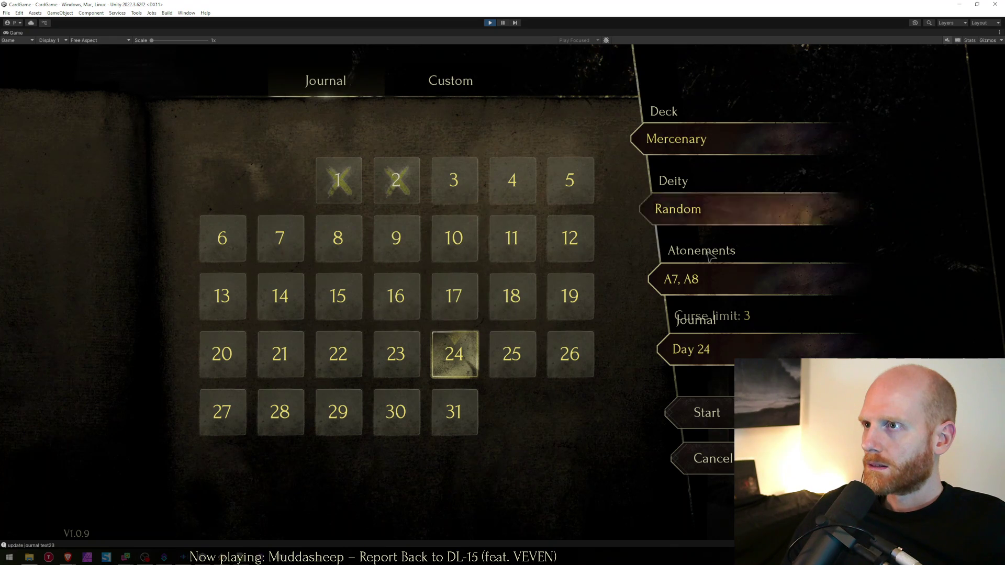
{"action": "left_click", "coordinate": [758, 279]}
{"action": "left_click", "coordinate": [617, 271]}
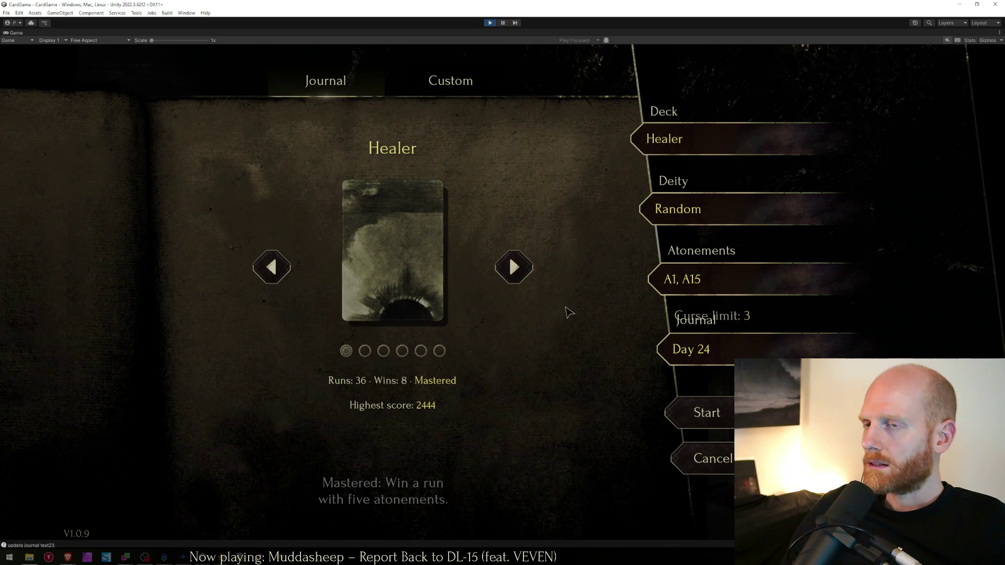
{"action": "left_click", "coordinate": [696, 288]}
{"action": "left_click", "coordinate": [686, 360]}
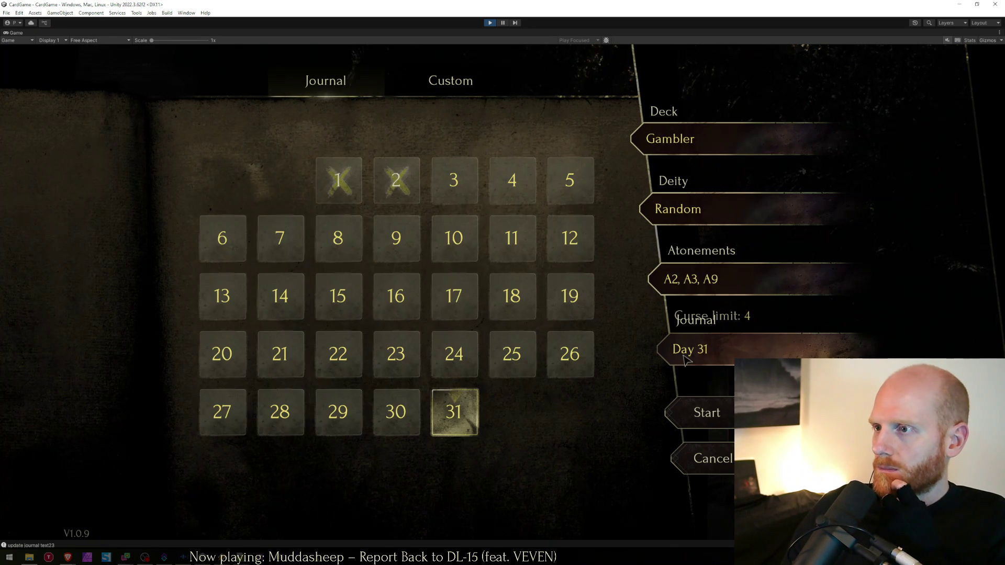
{"action": "left_click", "coordinate": [449, 365]}
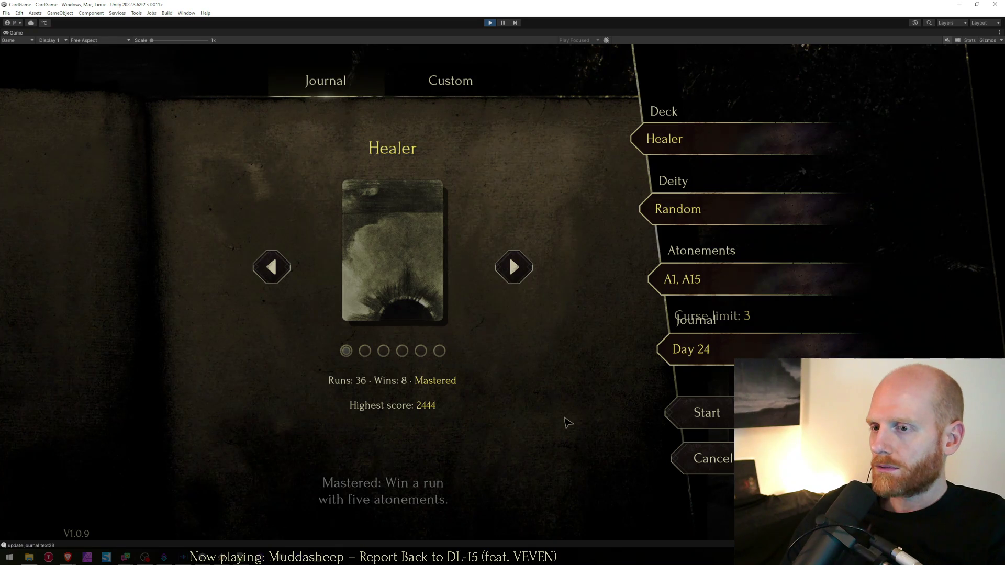
{"action": "key", "text": "alt+Tab"}
Step: Change ShowCurrentDayHeader()'s asterisk to '->' and append '(not needed anymore?)'
{"action": "left_click", "coordinate": [296, 106]}
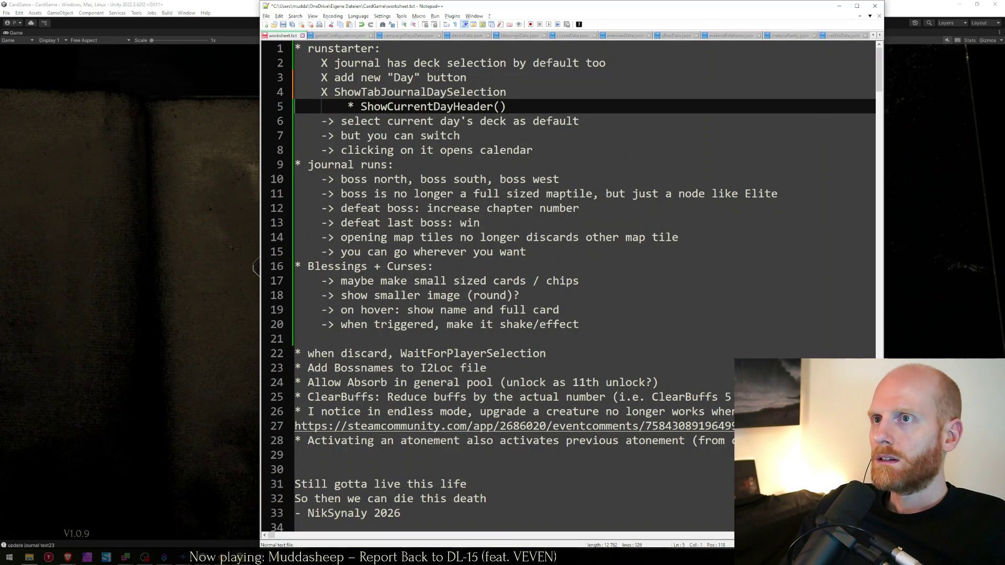
{"action": "key", "text": "BackSpace"}
{"action": "key", "text": "BackSpace"}
{"action": "key", "text": "BackSpace"}
{"action": "key", "text": "Tab"}
{"action": "type", "text": "->"}
{"action": "key", "text": "End"}
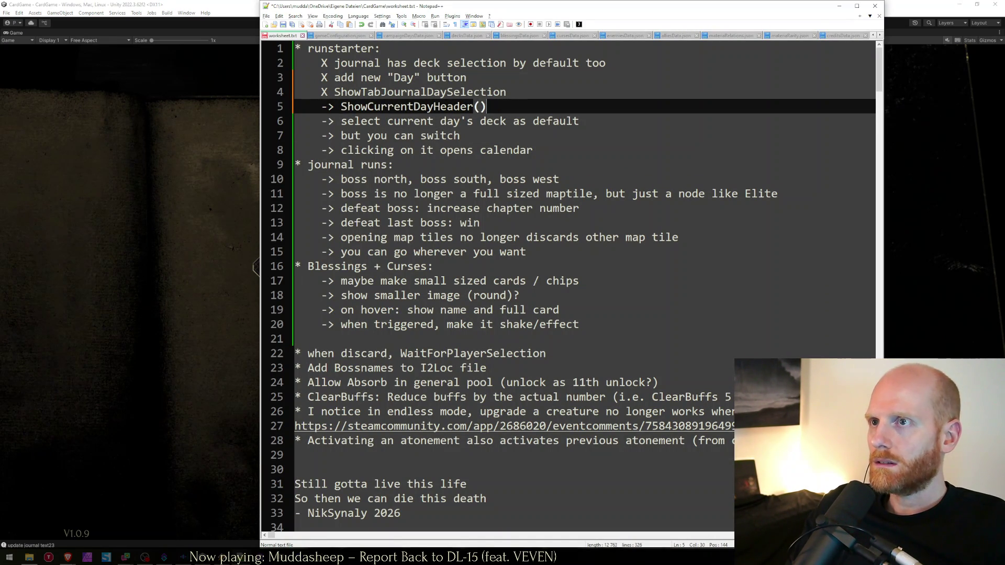
{"action": "type", "text": "(not needed anymore?)"}
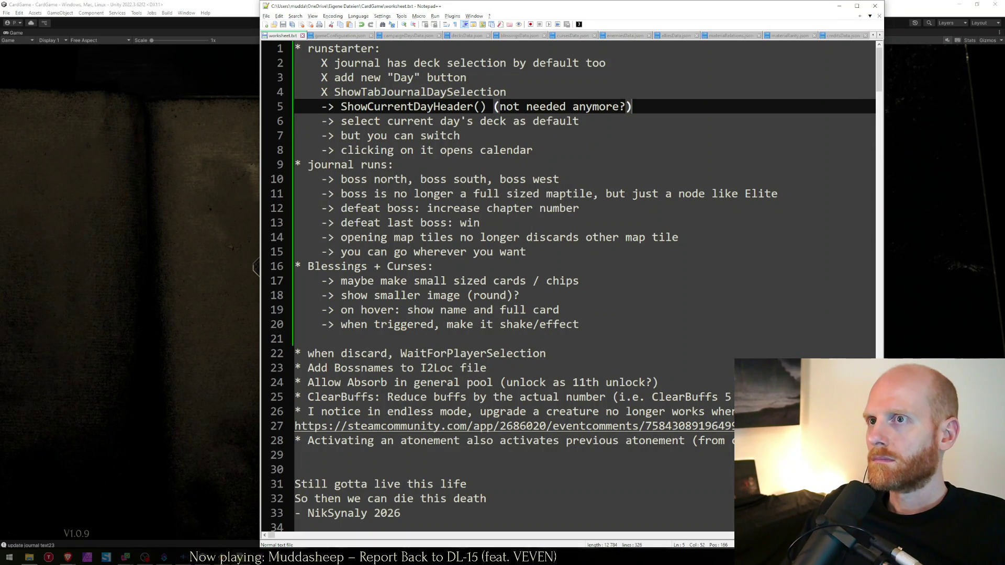
Step: Check off the select-current-day's-deck line with X and move it above ShowCurrentDayHeader()
{"action": "left_click", "coordinate": [321, 121]}
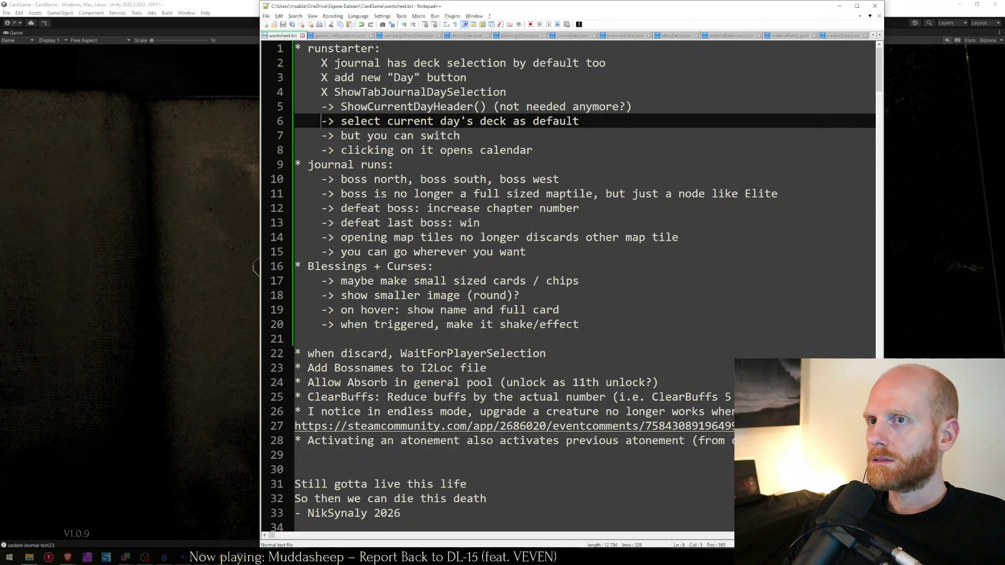
{"action": "key", "text": "BackSpace"}
{"action": "key", "text": "Delete"}
{"action": "type", "text": "X"}
{"action": "key", "text": "Home"}
{"action": "key", "text": "shift+Down"}
{"action": "key", "text": "ctrl+x"}
{"action": "key", "text": "Up"}
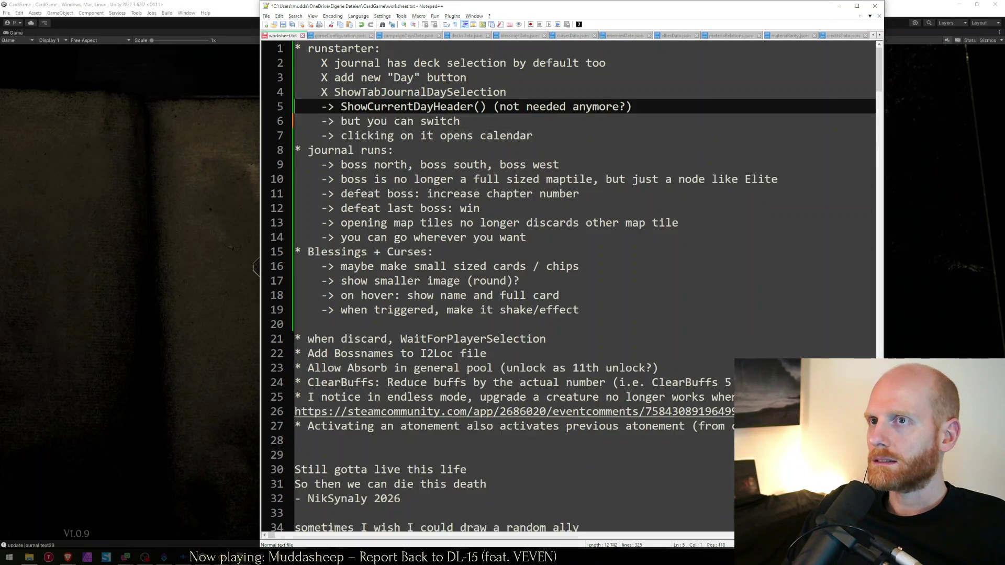
{"action": "key", "text": "ctrl+v"}
Step: Mark the switching and calendar lines with X and move ShowCurrentDayHeader() below them
{"action": "key", "text": "shift+Down"}
{"action": "key", "text": "shift+Down"}
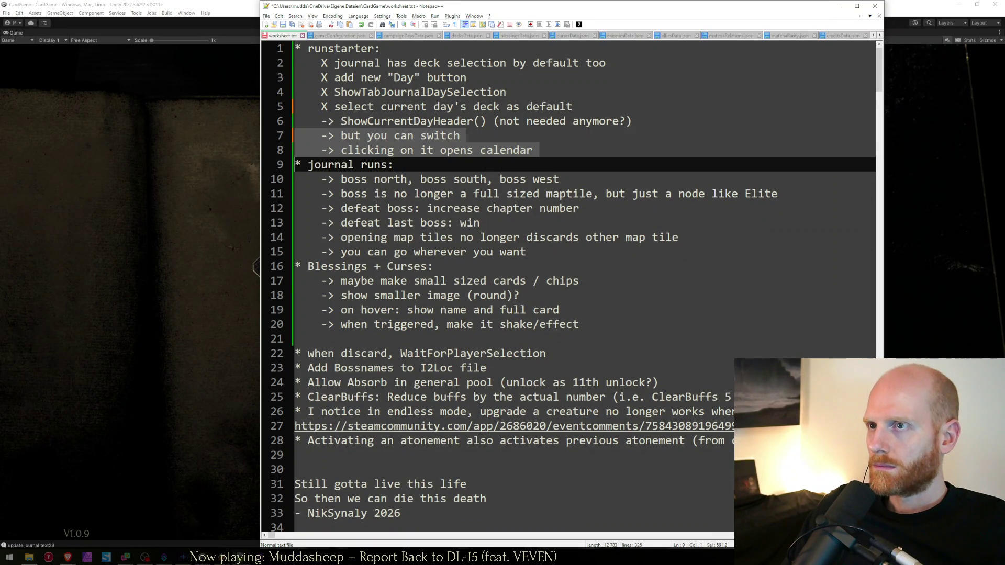
{"action": "key", "text": "Up"}
{"action": "key", "text": "Up"}
{"action": "key", "text": "Home"}
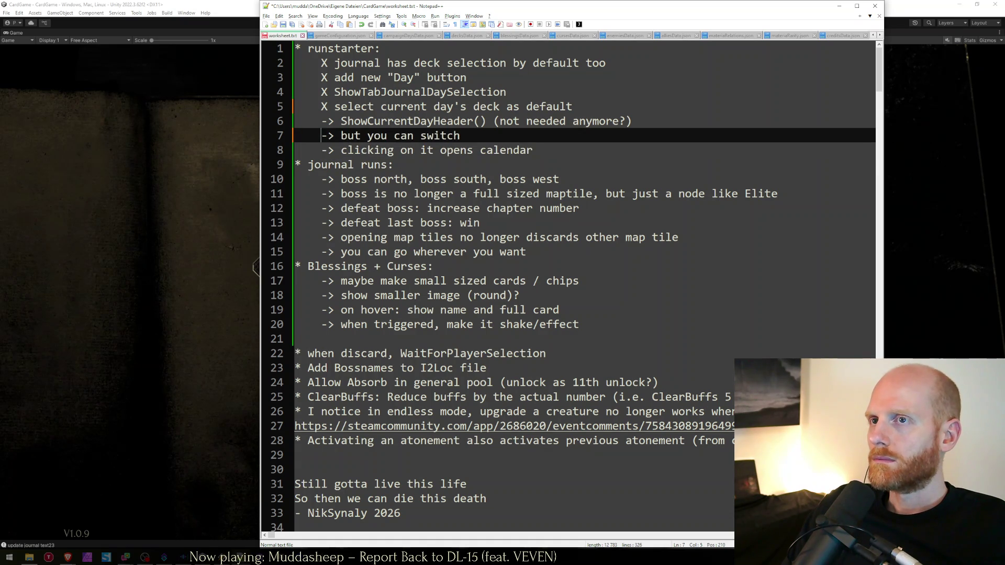
{"action": "type", "text": "X"}
{"action": "key", "text": "Delete"}
{"action": "key", "text": "Down"}
{"action": "key", "text": "shift+Left"}
{"action": "type", "text": "X"}
{"action": "key", "text": "Delete"}
{"action": "key", "text": "Home"}
{"action": "key", "text": "Home"}
{"action": "key", "text": "Up"}
{"action": "key", "text": "Up"}
{"action": "key", "text": "ctrl+shift+Down"}
{"action": "key", "text": "ctrl+shift+Down"}
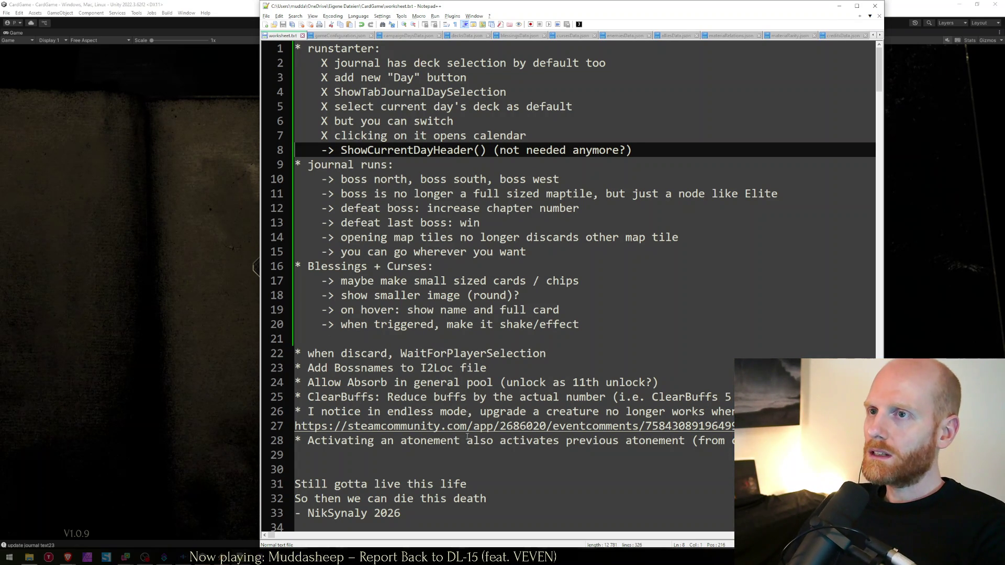
Step: Review the journal runs and ShowCurrentDayHeader() lines, then go back to the running game
{"action": "left_click", "coordinate": [486, 166]}
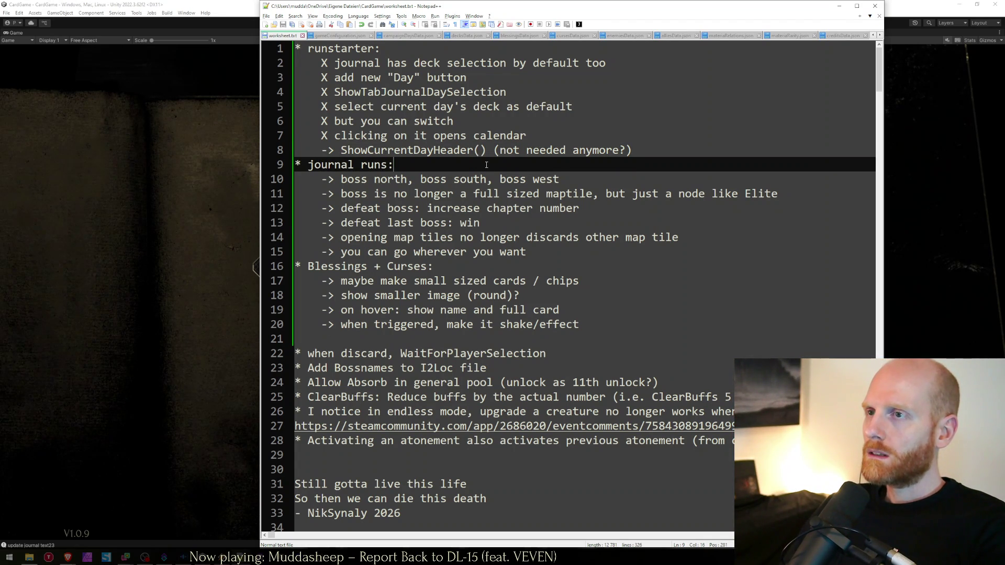
{"action": "left_click", "coordinate": [639, 152]}
{"action": "left_click", "coordinate": [173, 259]}
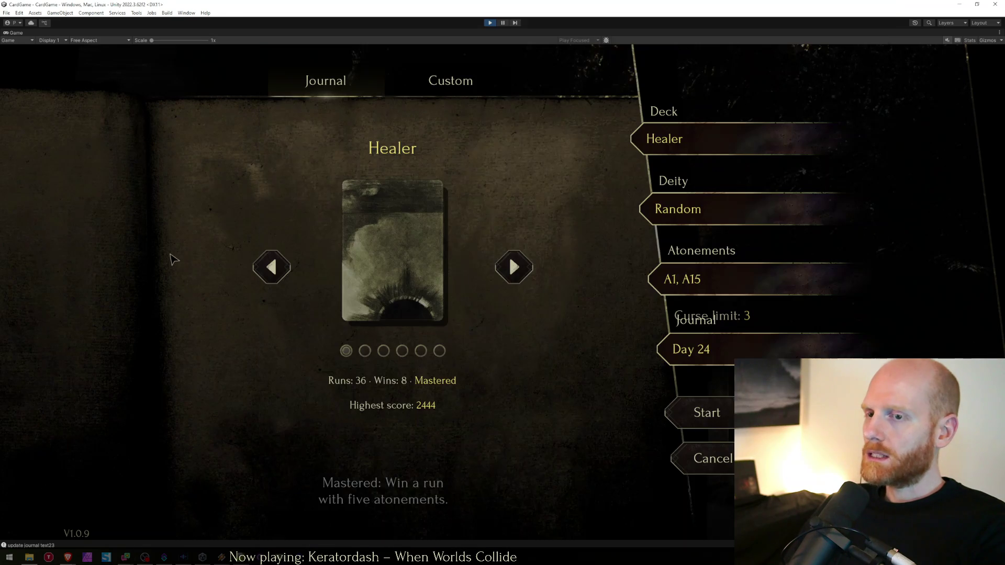